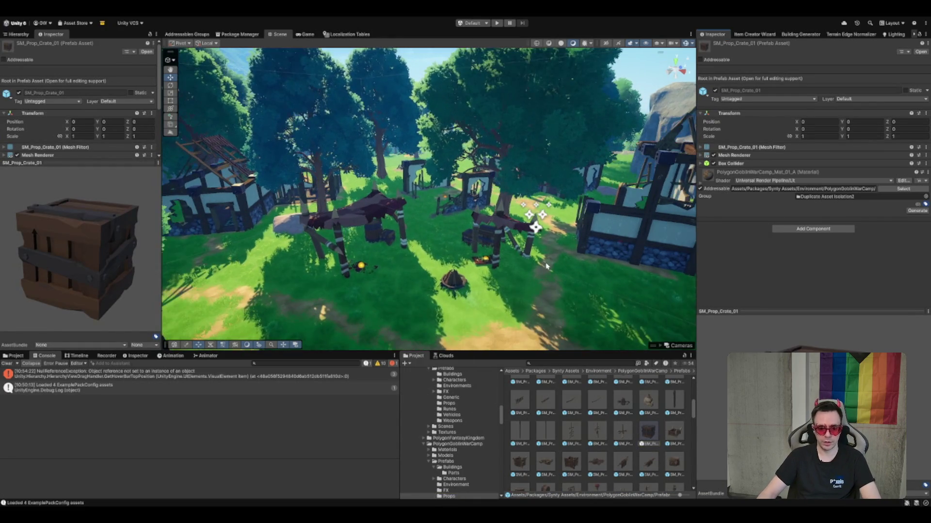
Preview the chime, effigy and drum prop prefabs in the PolygonGoblinWarCamp Props grid
left_click(623, 431)
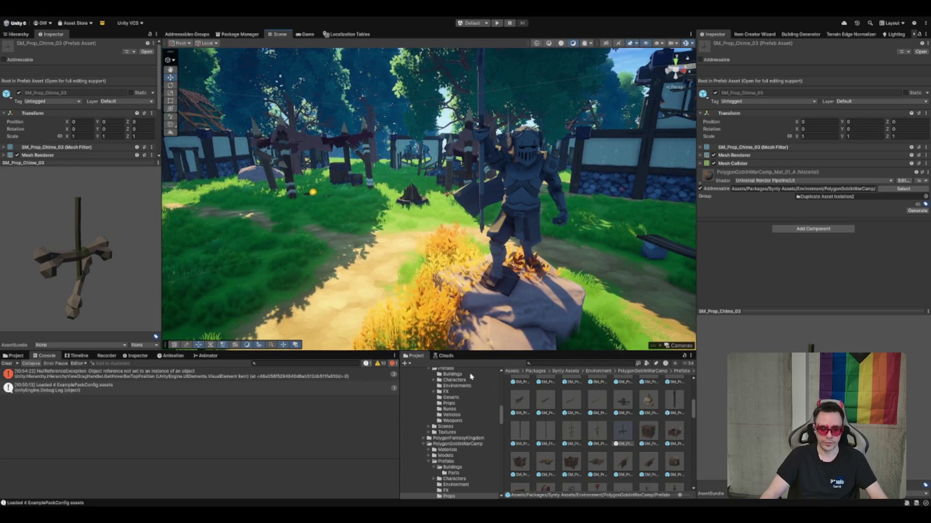
scroll(533, 262, "down", 3)
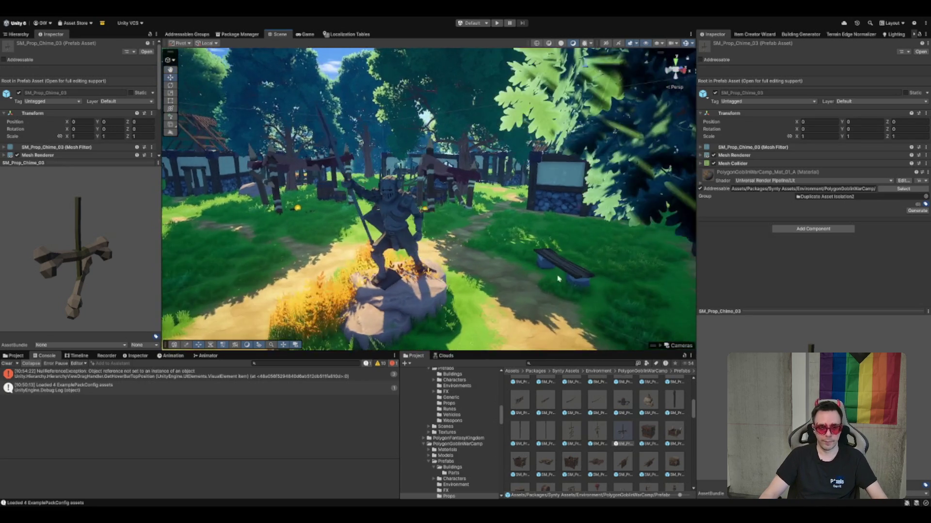
scroll(529, 232, "up", 2)
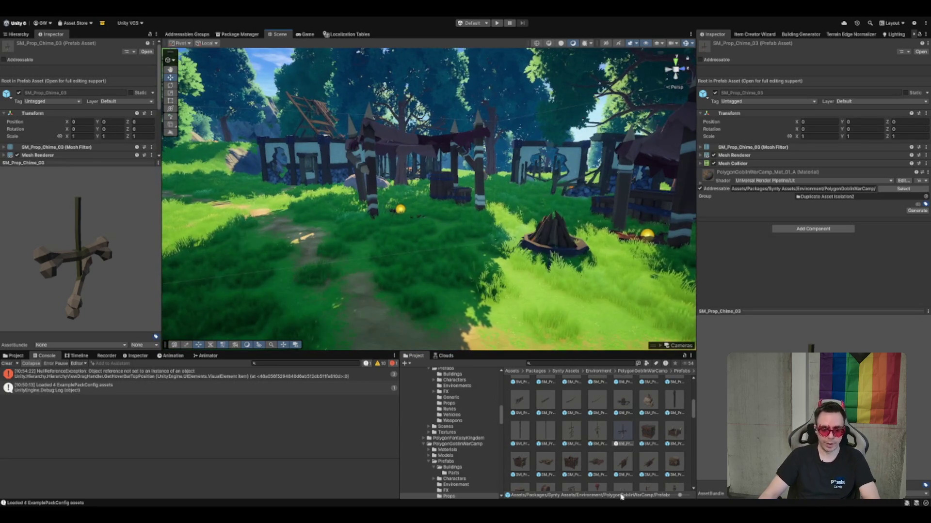
scroll(593, 447, "down", 2)
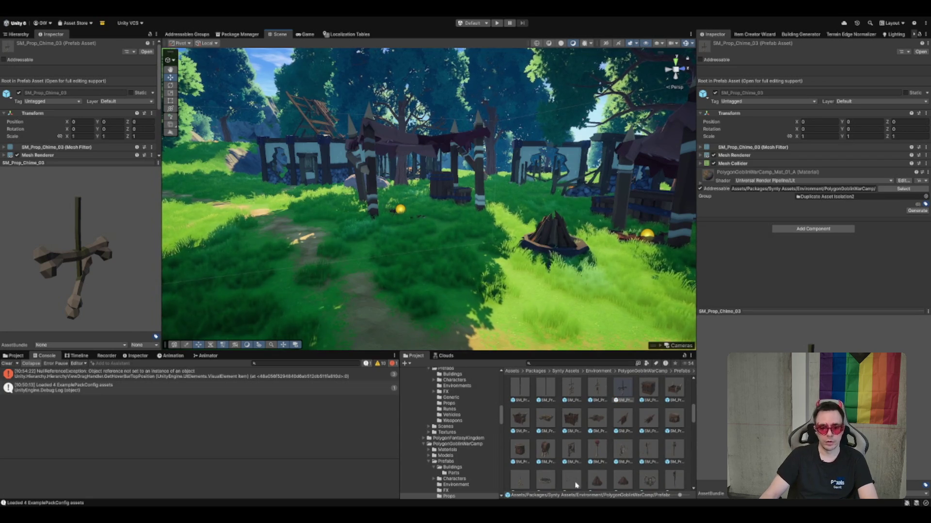
left_click(652, 448)
left_click(674, 418)
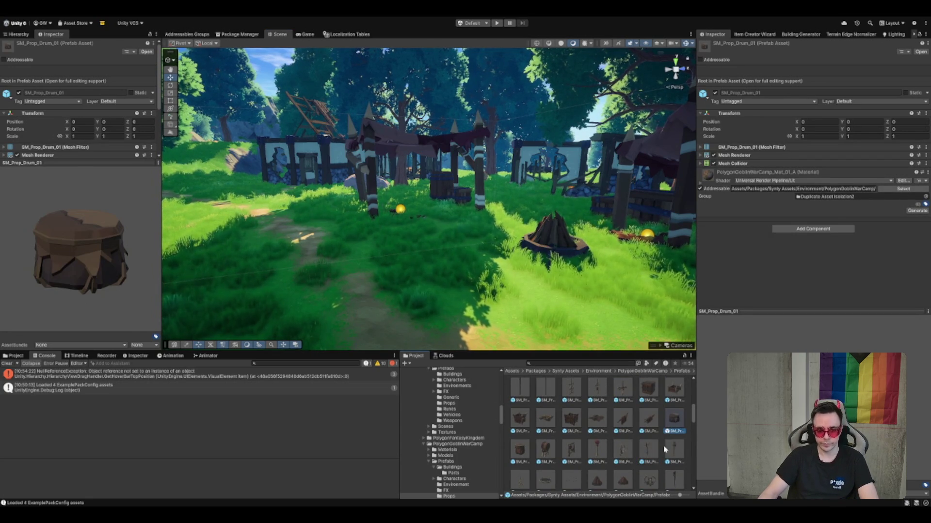
Preview the hanging food and grindstone props, ending on SM_Prop_Hide_Rack_01
scroll(664, 452, "down", 2)
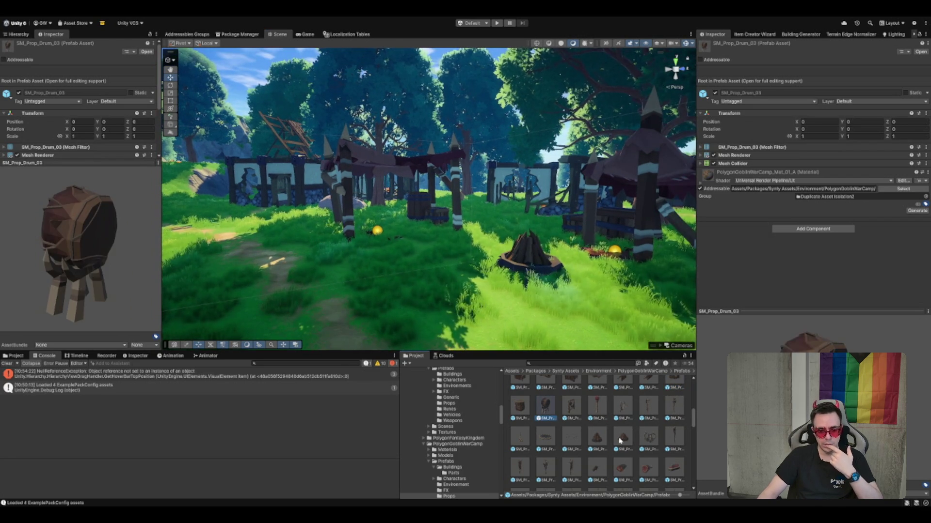
scroll(612, 443, "down", 2)
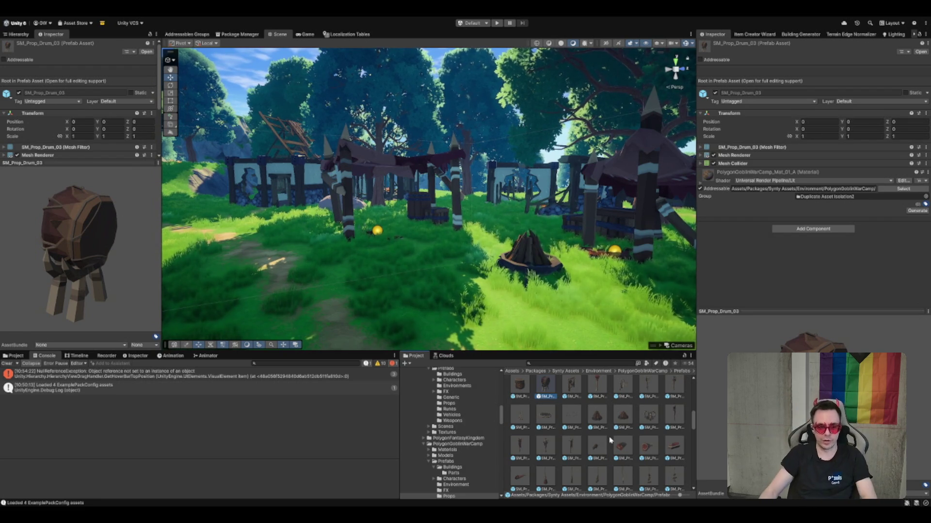
scroll(581, 412, "down", 1)
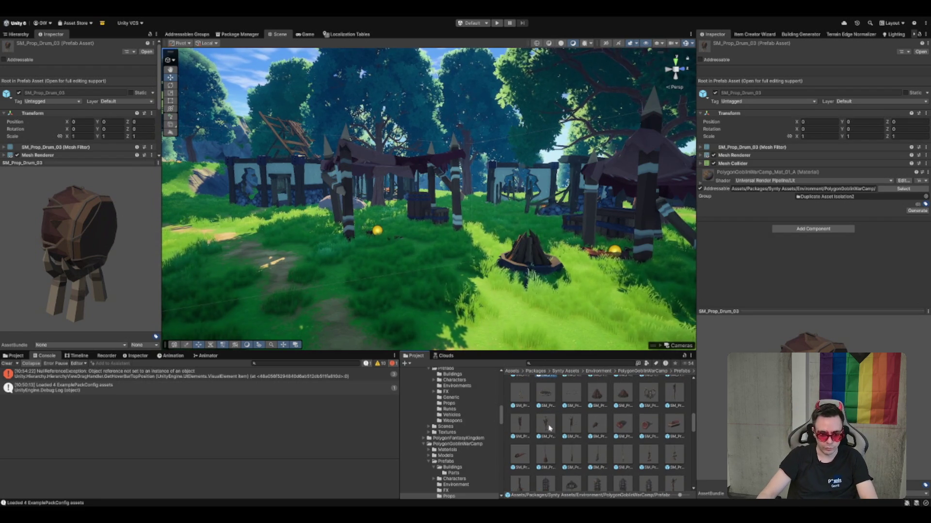
left_click(546, 454)
left_click(623, 429)
scroll(623, 433, "down", 1)
left_click_drag(494, 287, 557, 287)
left_click(545, 473)
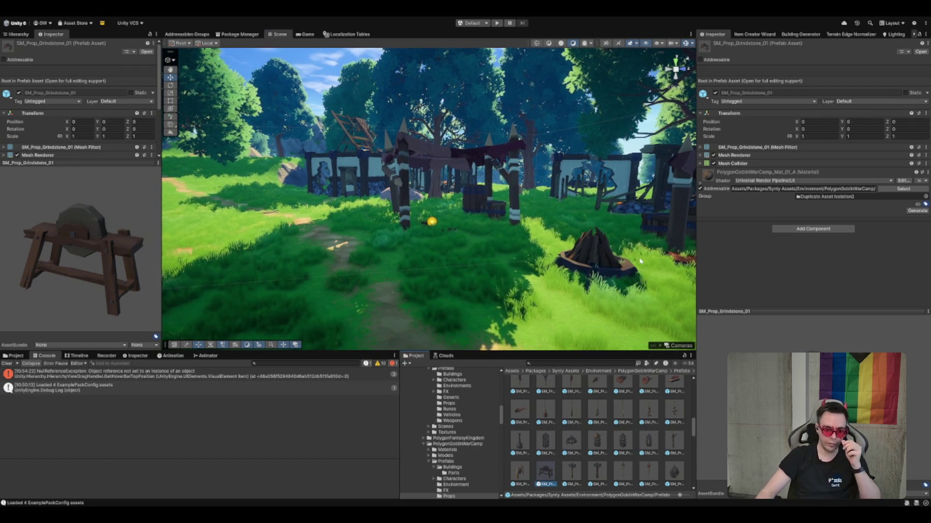
scroll(589, 455, "down", 2)
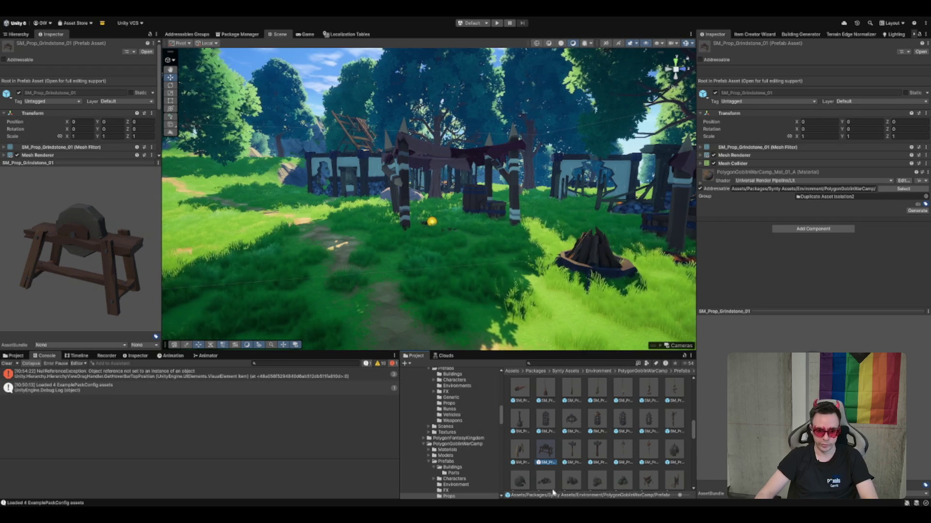
scroll(587, 454, "down", 1)
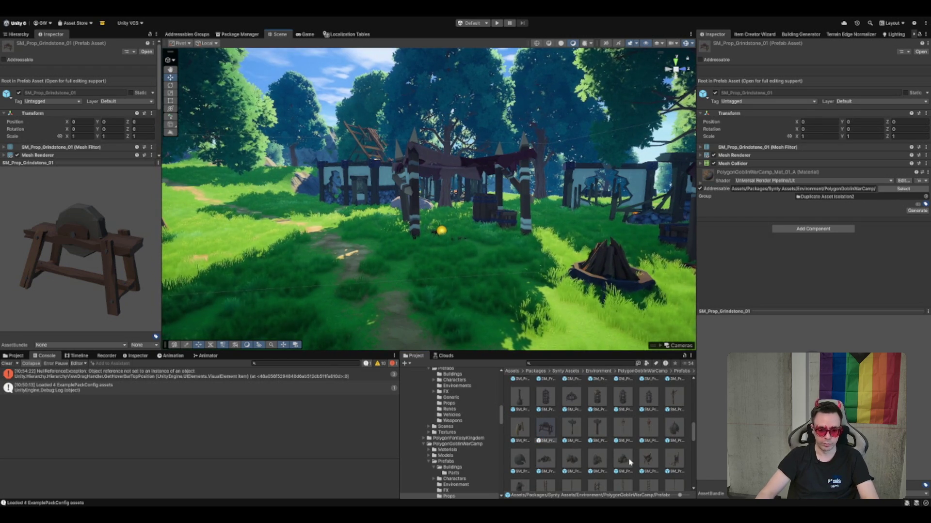
left_click(646, 458)
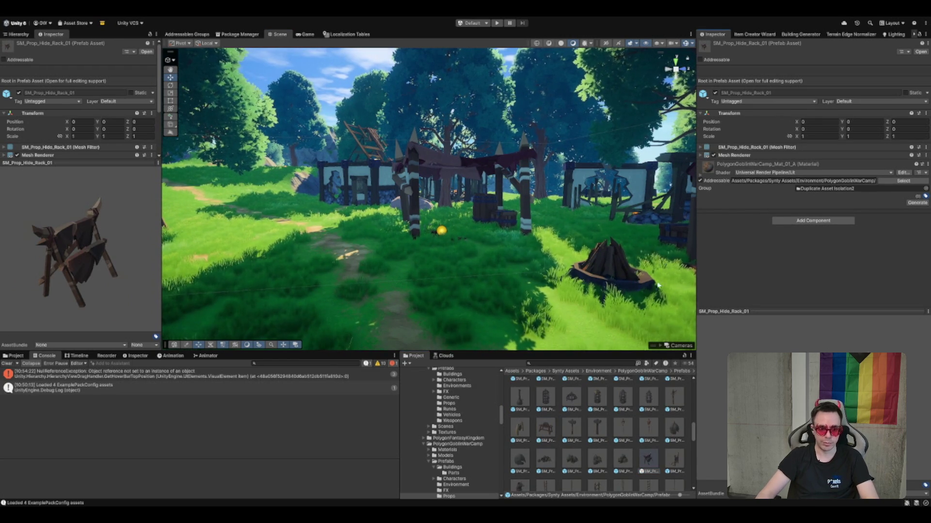
scroll(564, 435, "down", 2)
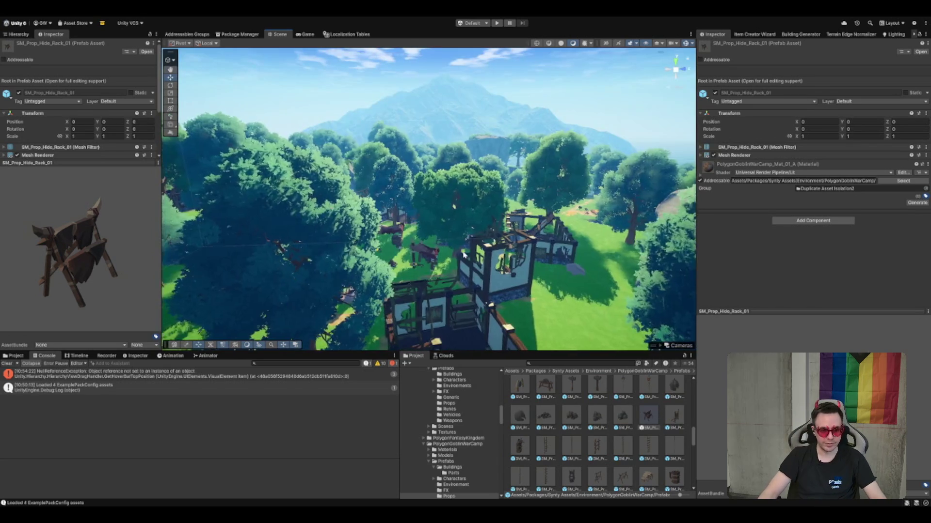
scroll(542, 439, "down", 2)
scroll(543, 439, "down", 2)
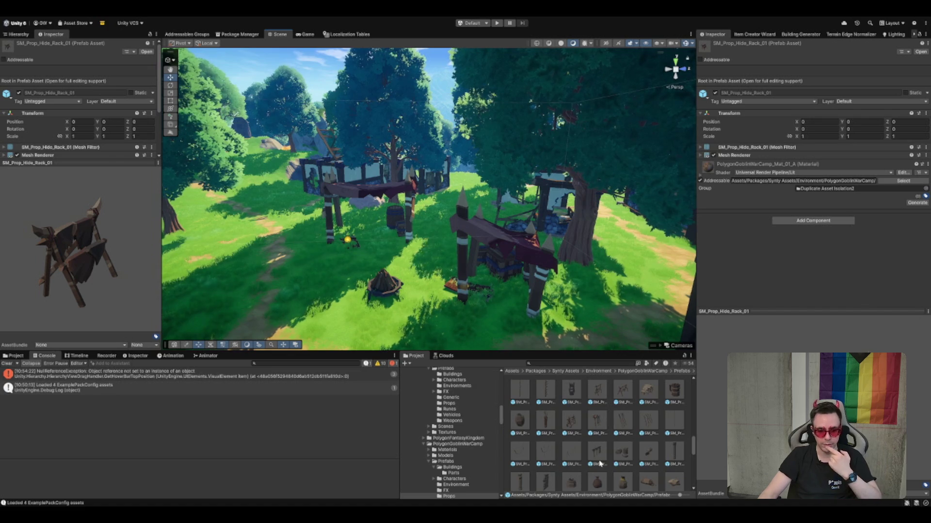
scroll(599, 464, "down", 1)
left_click(620, 432)
Preview the archery target and wooden tub prop prefabs
scroll(626, 437, "down", 3)
left_click(557, 441)
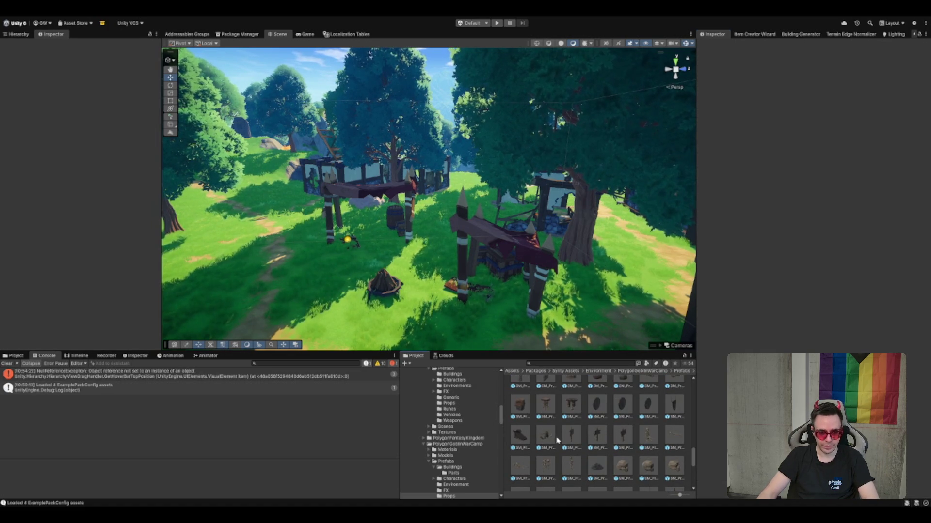
scroll(558, 440, "down", 2)
scroll(602, 431, "down", 2)
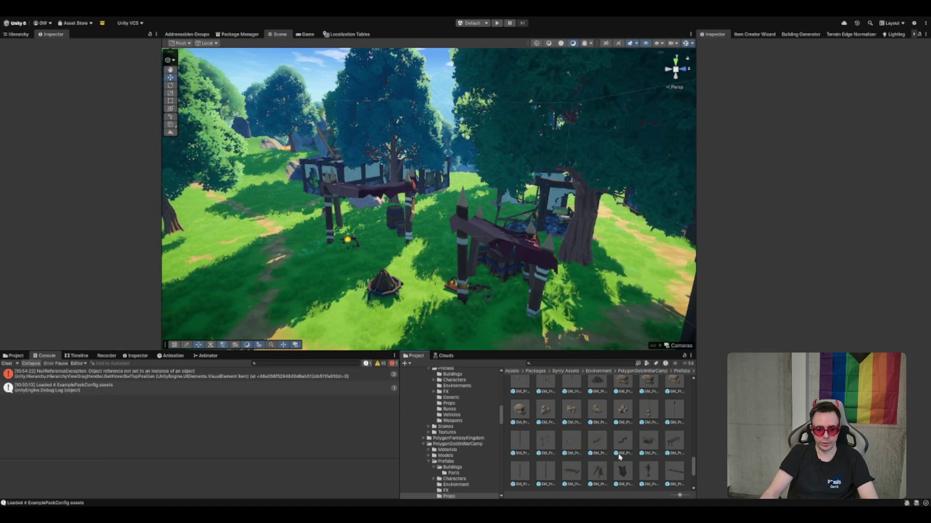
left_click(610, 476)
scroll(657, 449, "down", 4)
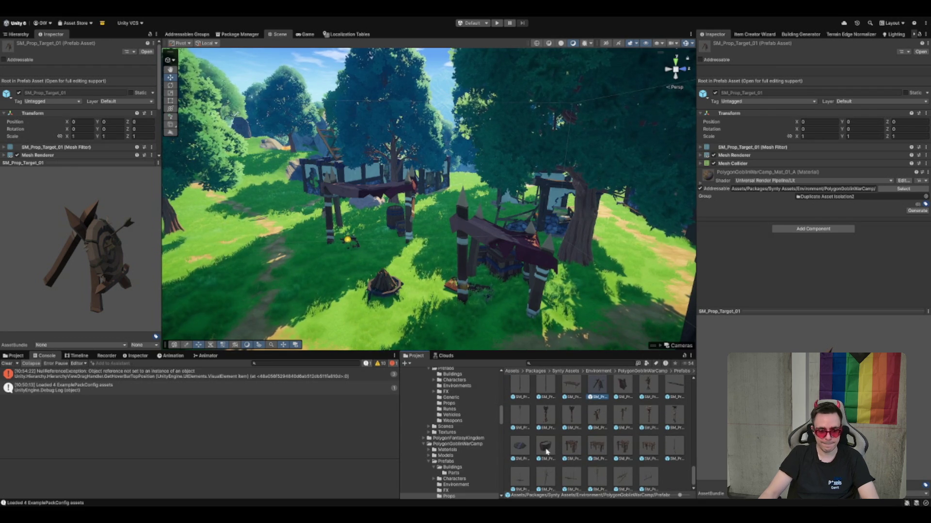
left_click(547, 449)
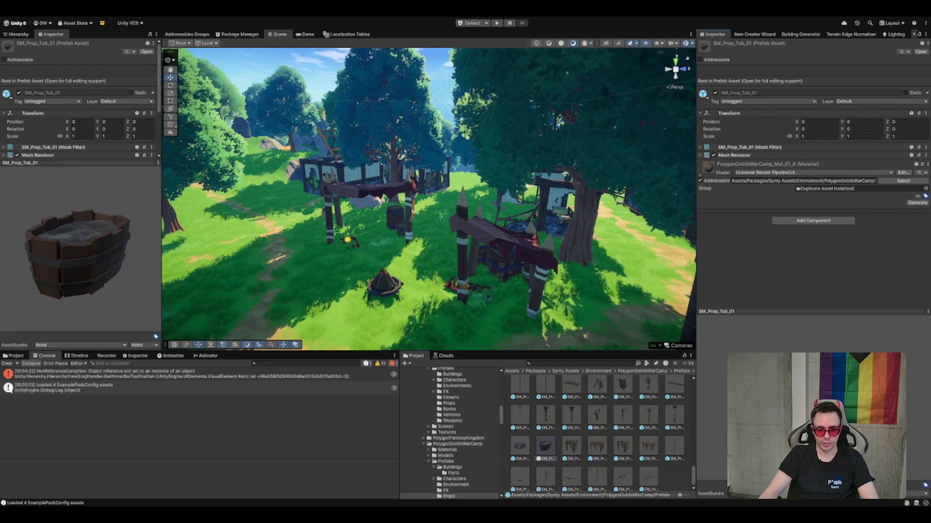
Look back through the lantern, helmet pile and grindstone prop prefabs
scroll(639, 432, "up", 5)
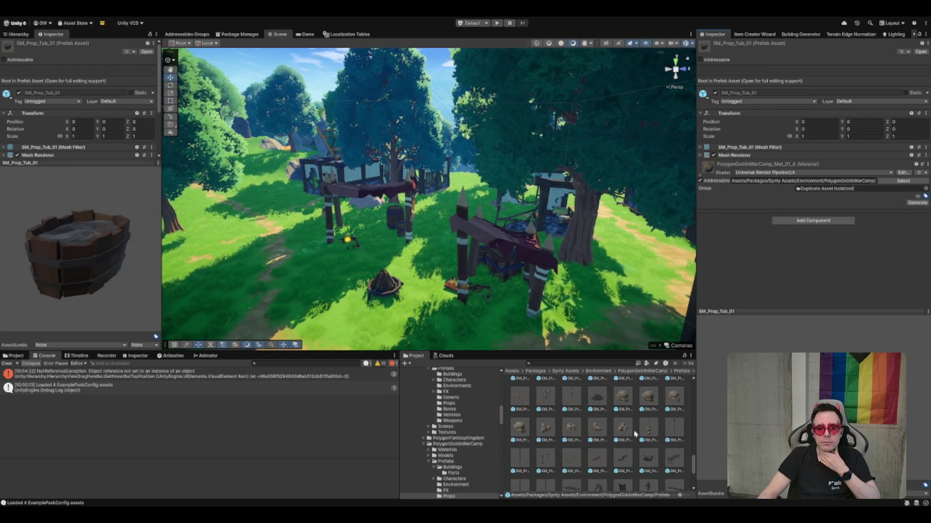
scroll(628, 435, "up", 3)
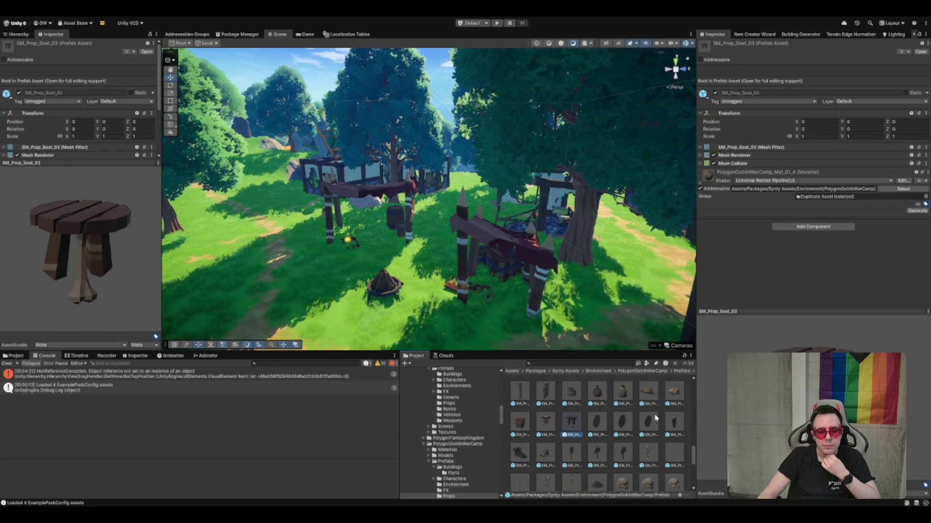
scroll(568, 437, "up", 1)
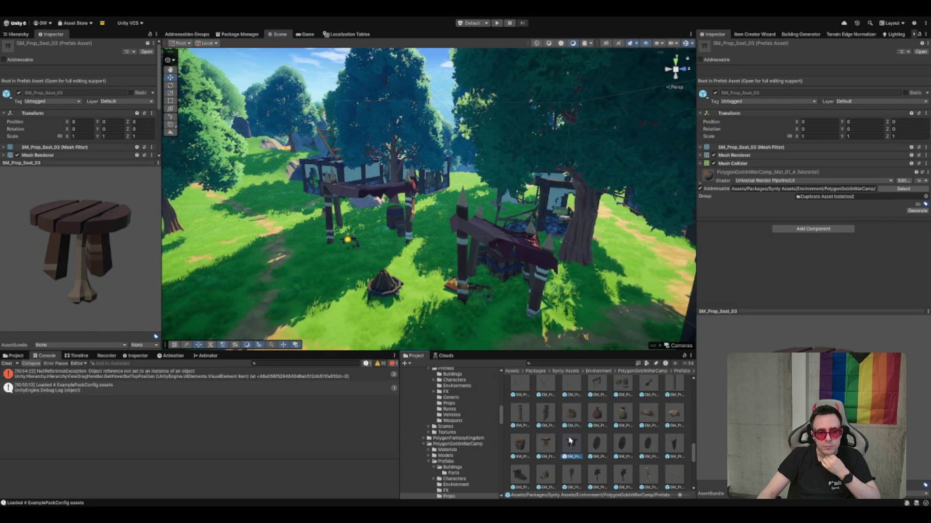
scroll(568, 439, "up", 2)
left_click(583, 430)
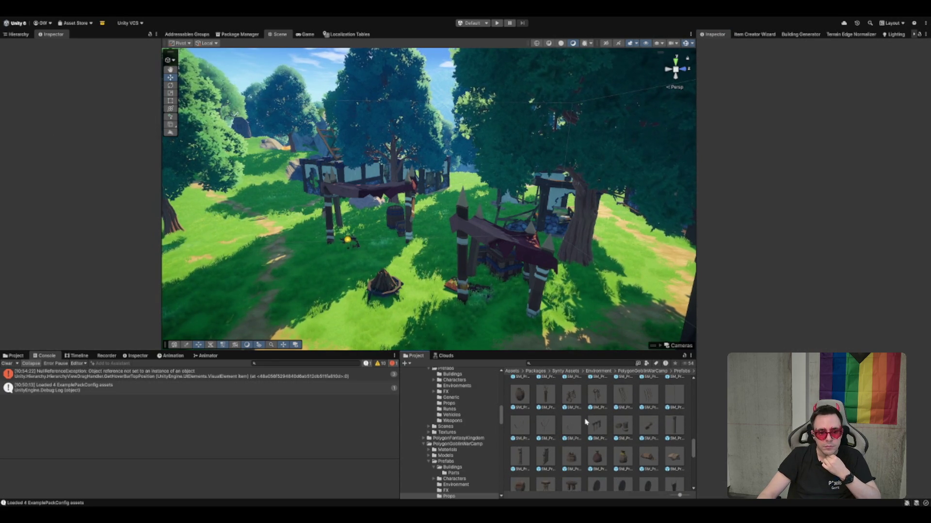
scroll(582, 427, "up", 1)
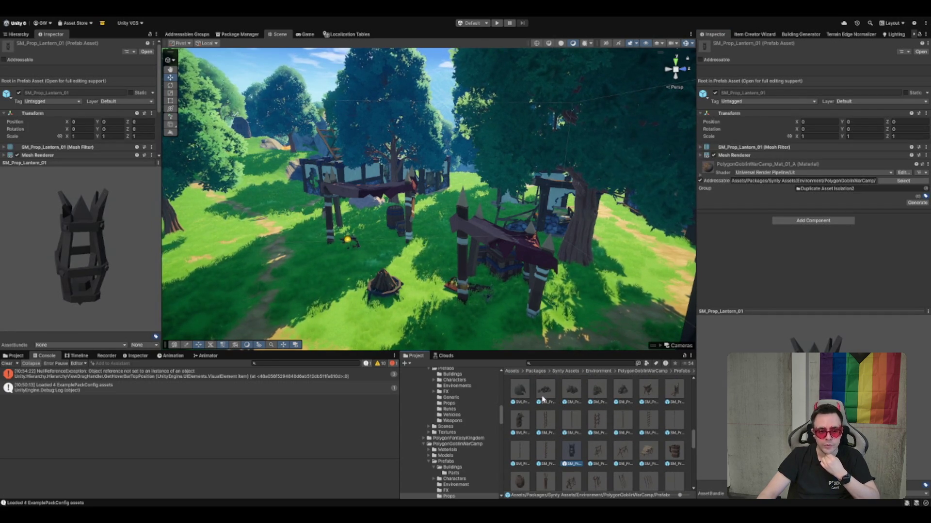
left_click(543, 397)
scroll(614, 400, "up", 2)
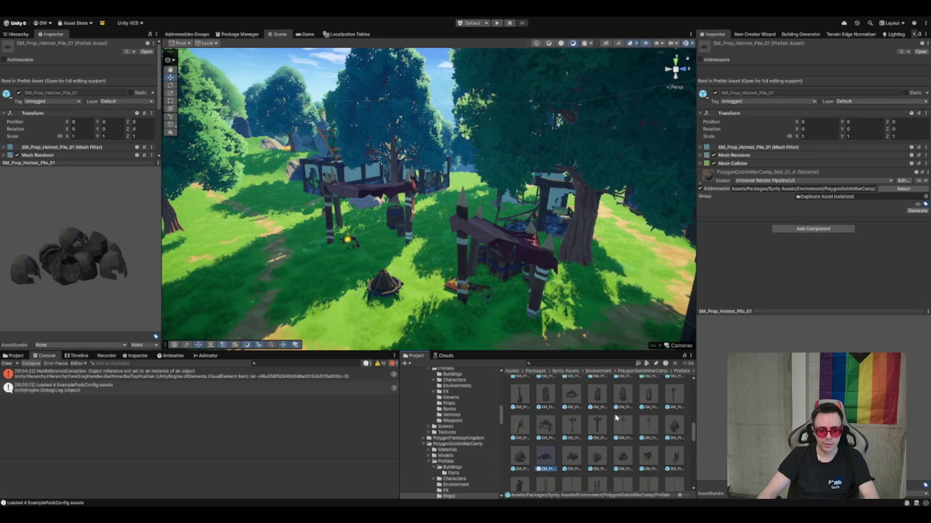
scroll(614, 419, "up", 1)
scroll(549, 438, "up", 1)
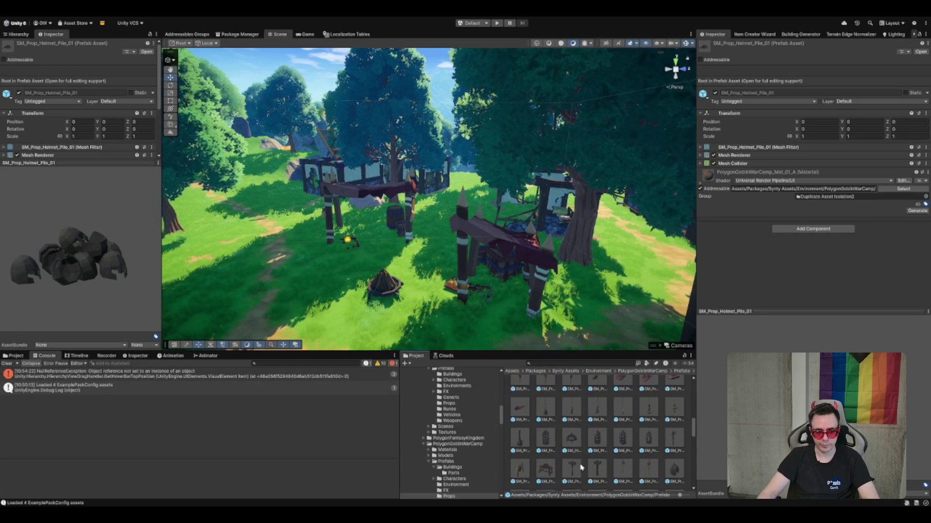
left_click(545, 468)
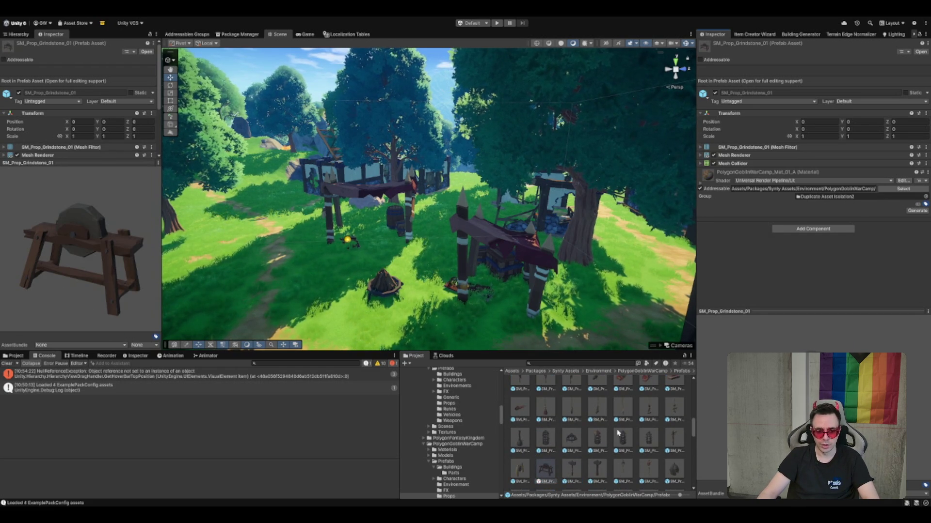
Select SM_Prop_Drum_01 and drag it into the camp near the fire pit
scroll(617, 432, "up", 1)
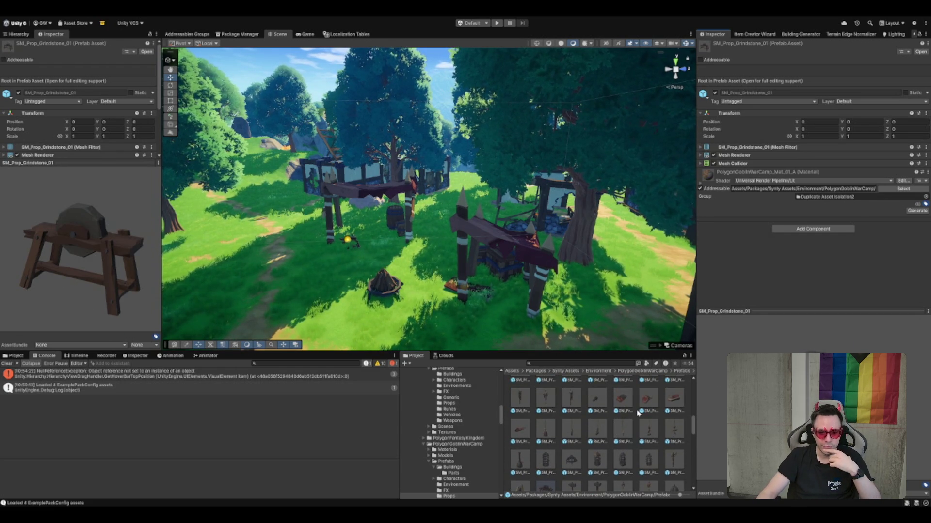
scroll(638, 413, "up", 1)
scroll(593, 425, "up", 1)
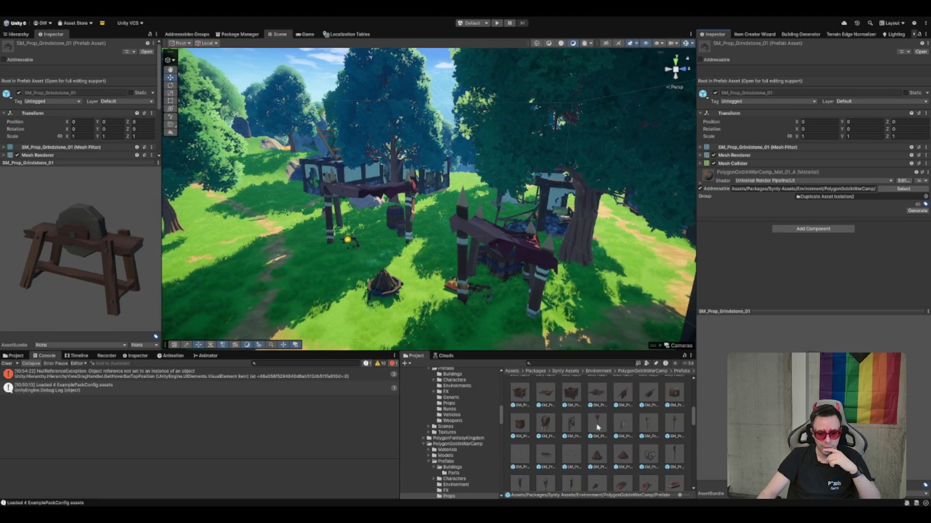
left_click(672, 395)
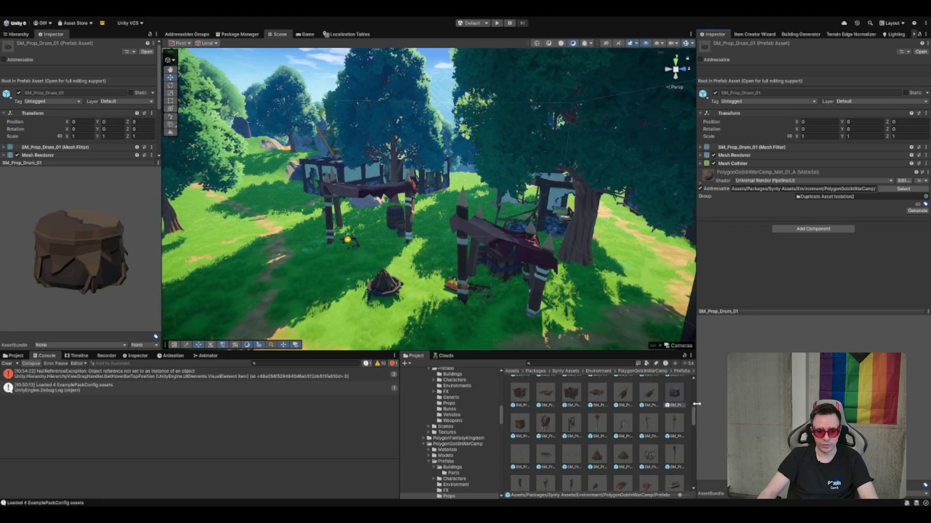
mouse_move(674, 395)
left_mouse_down()
mouse_move(368, 296)
mouse_move(385, 312)
left_mouse_up()
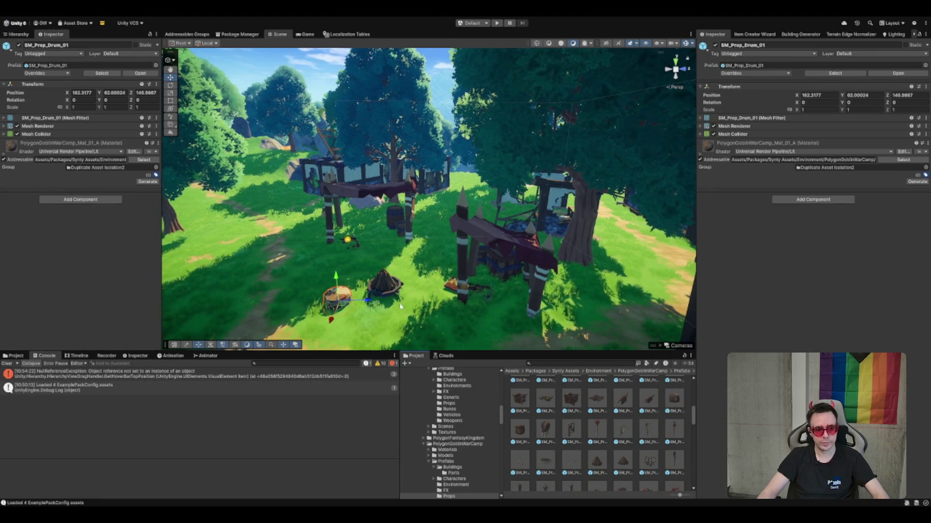
Settle the first drum so it sits on the grass
key("f")
left_click_drag(429, 158, 428, 148)
scroll(428, 147, "down", 8)
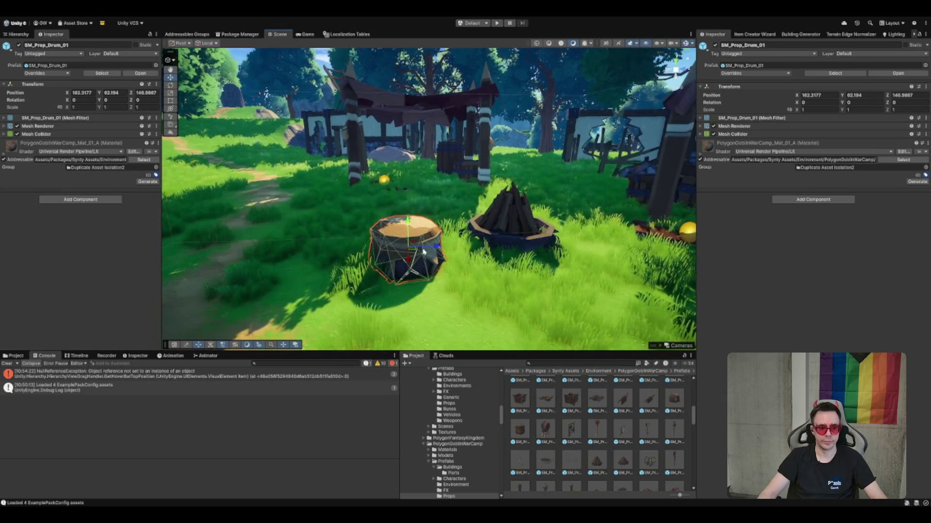
scroll(424, 250, "up", 5)
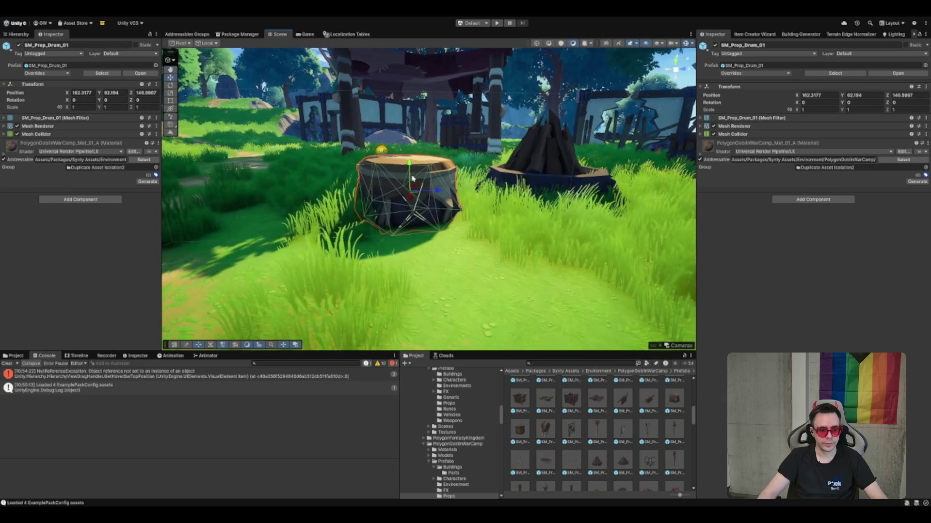
left_click_drag(413, 168, 409, 173)
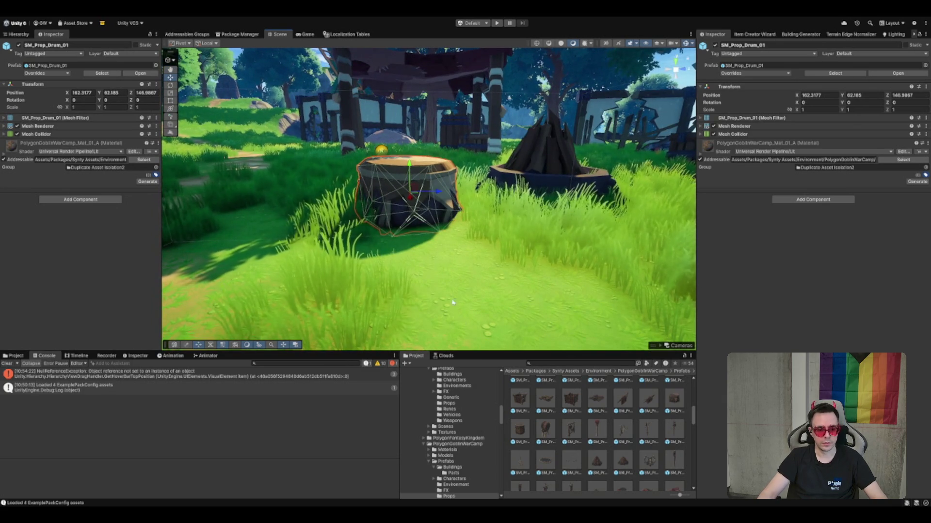
Place a second drum in the camp and remove an extra third drum
left_click_drag(509, 426, 508, 270)
scroll(543, 223, "down", 5)
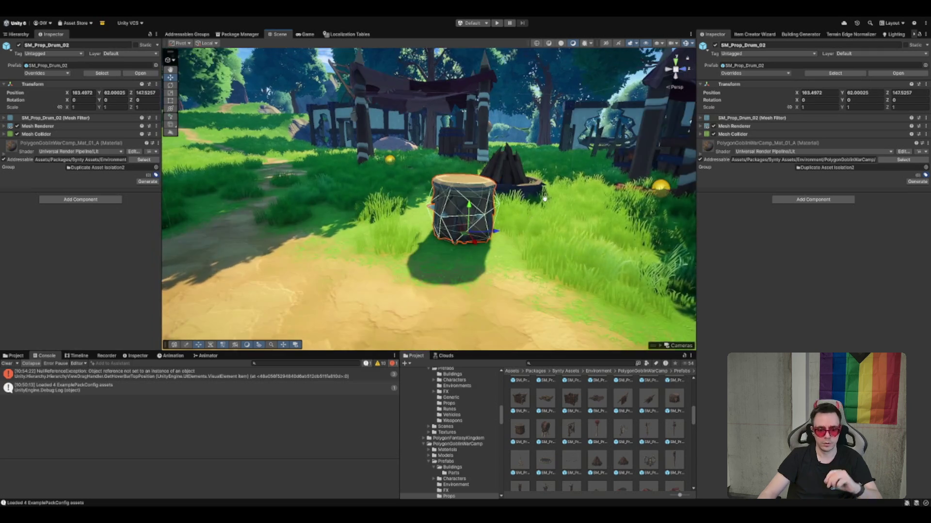
left_click_drag(546, 197, 506, 249)
left_click(334, 263)
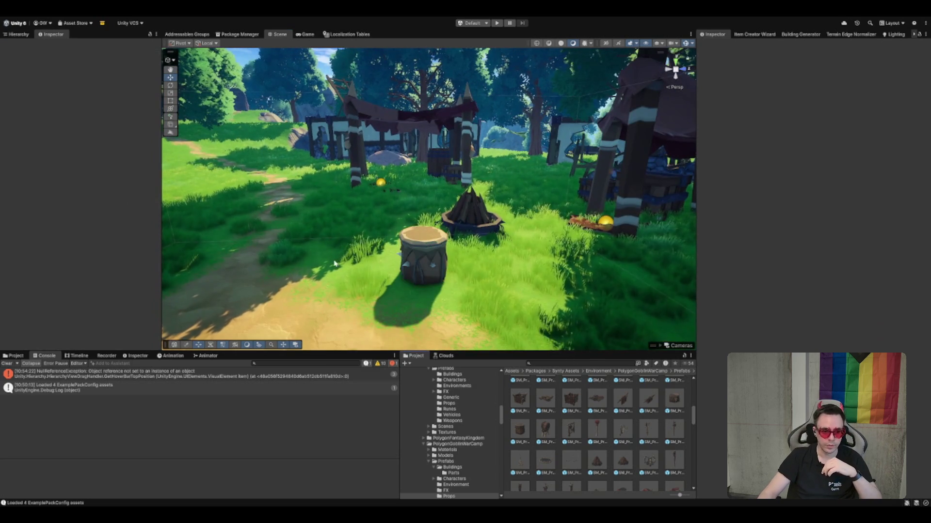
left_click_drag(545, 429, 390, 288)
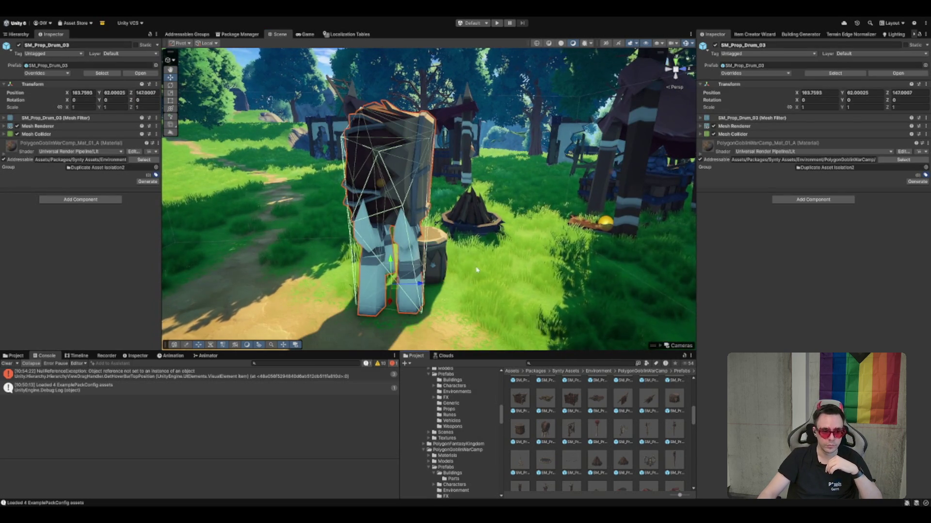
key("Delete")
Move SM_Prop_Drum_02 beside the barrels and crates to X 154.86, Z 148.06
left_click(450, 242)
left_click_drag(450, 242, 528, 225)
mouse_move(436, 297)
left_mouse_down()
mouse_move(435, 195)
mouse_move(601, 312)
left_mouse_up()
scroll(435, 195, "up", 5)
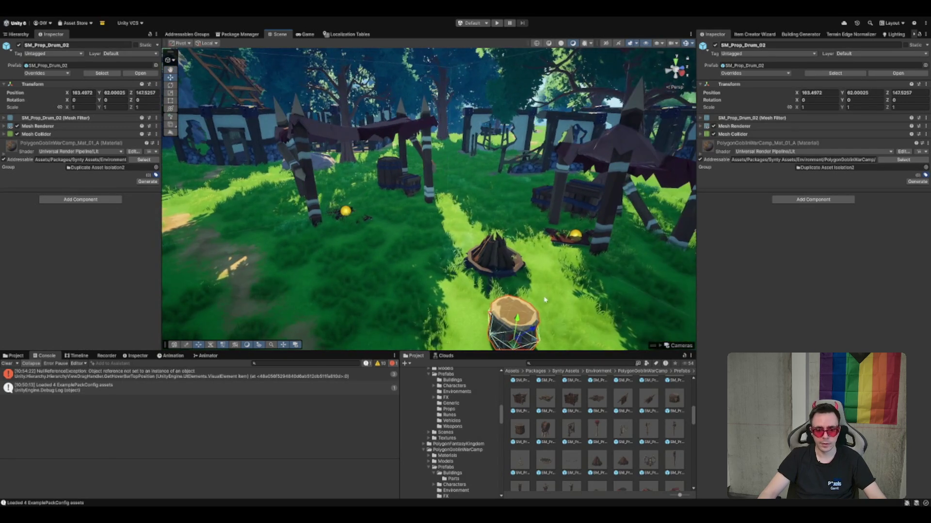
left_click_drag(515, 317, 375, 222)
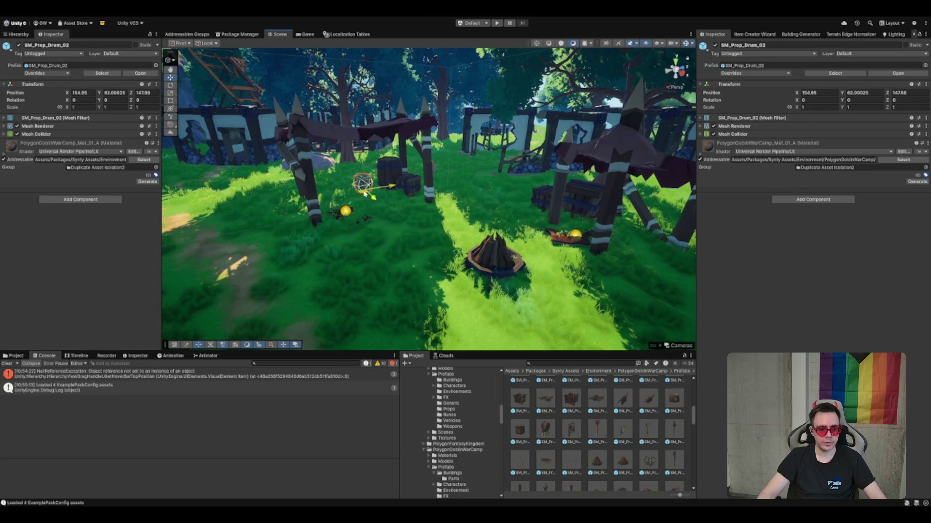
key("f")
key("f")
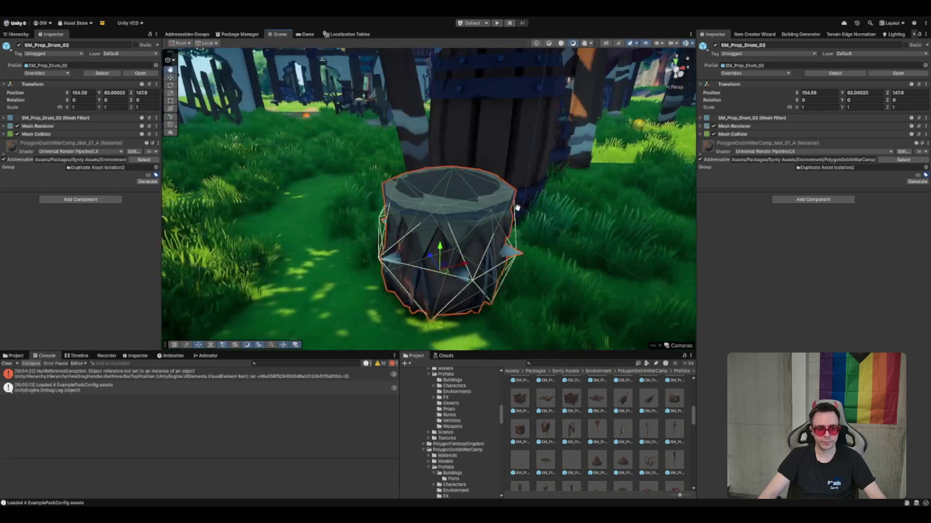
mouse_move(402, 271)
left_mouse_down()
mouse_move(458, 259)
mouse_move(388, 223)
mouse_move(400, 255)
left_mouse_up()
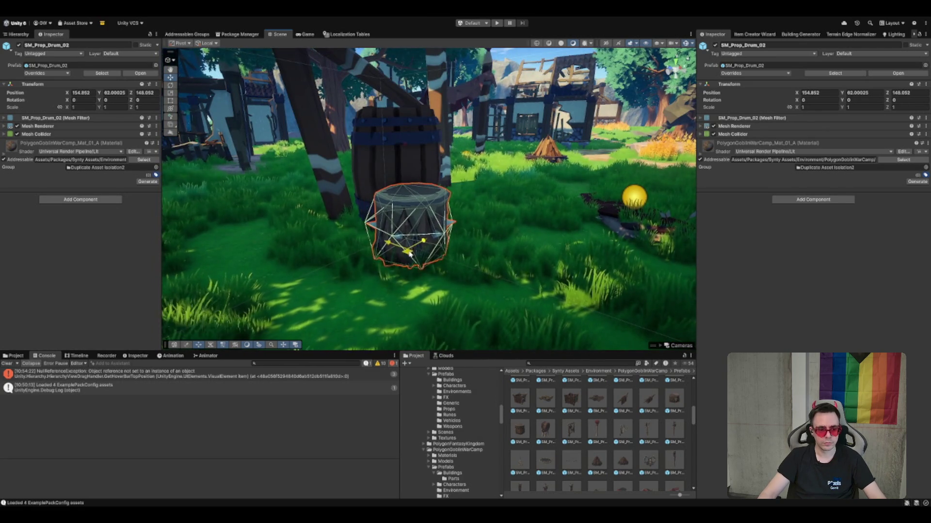
left_click_drag(509, 197, 526, 261)
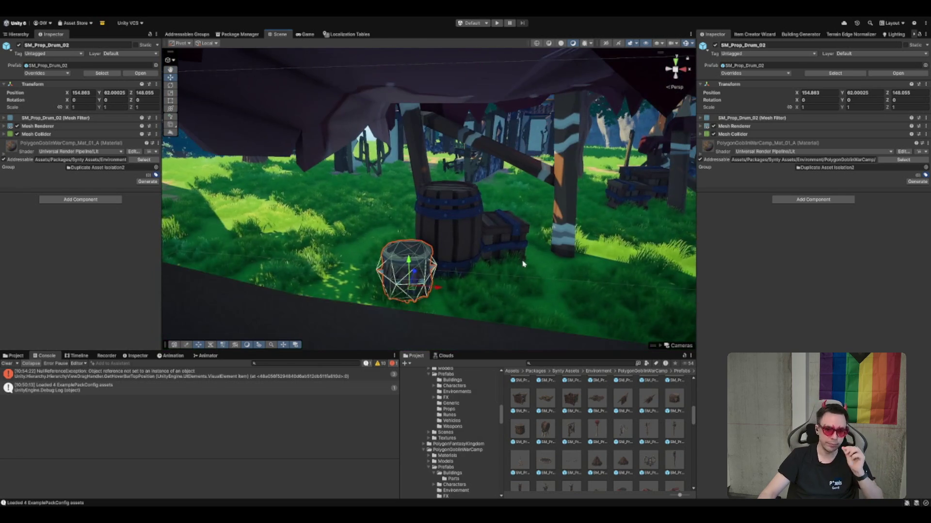
Scroll past SM_Prop_Crate_03_Insert_01 and select SM_Prop_Boar_Head_01 in the Props grid
scroll(601, 480, "up", 3)
left_click(554, 467)
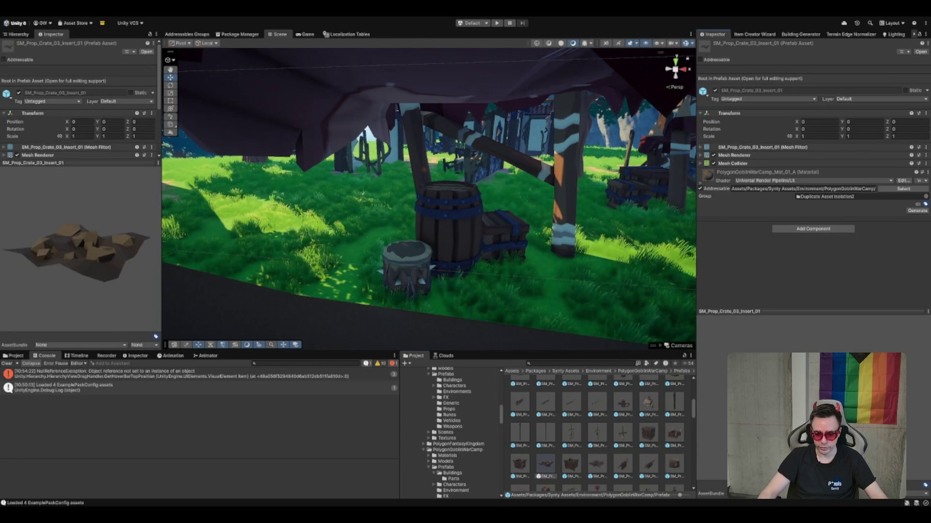
scroll(637, 442, "up", 3)
scroll(580, 439, "up", 1)
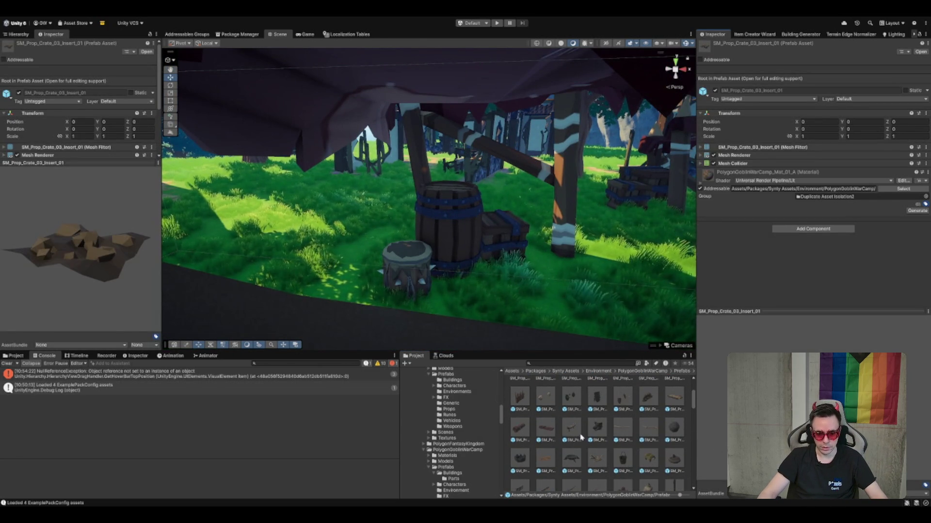
left_click(597, 428)
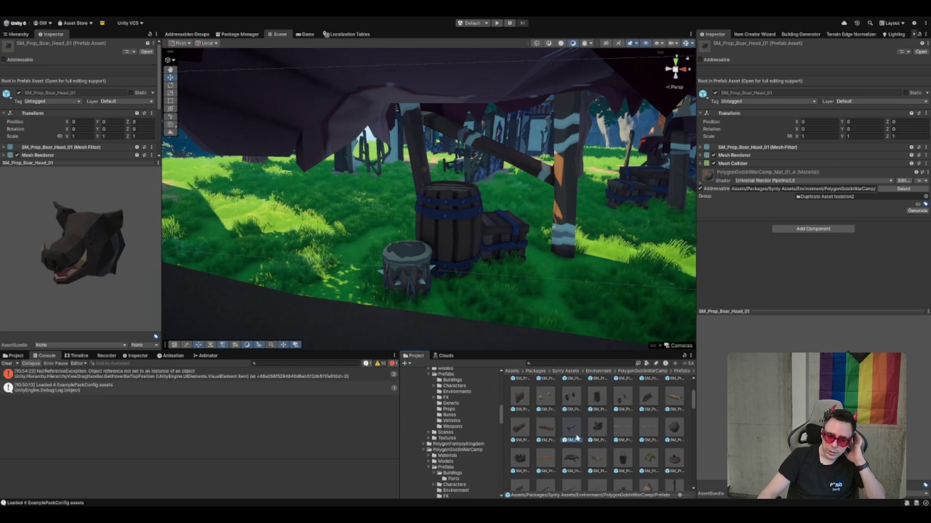
scroll(595, 426, "up", 1)
left_click(597, 449)
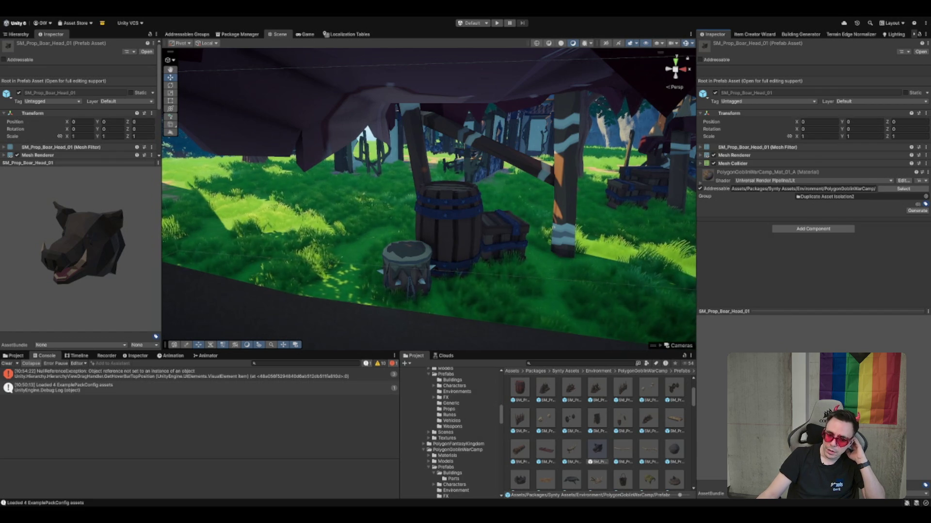
Drop the boar head by the barrel crates, undo a bad move, and slide it to X 157.72, Z 148.58
mouse_move(618, 454)
left_mouse_down()
mouse_move(540, 336)
mouse_move(513, 256)
mouse_move(552, 223)
mouse_move(509, 280)
left_mouse_up()
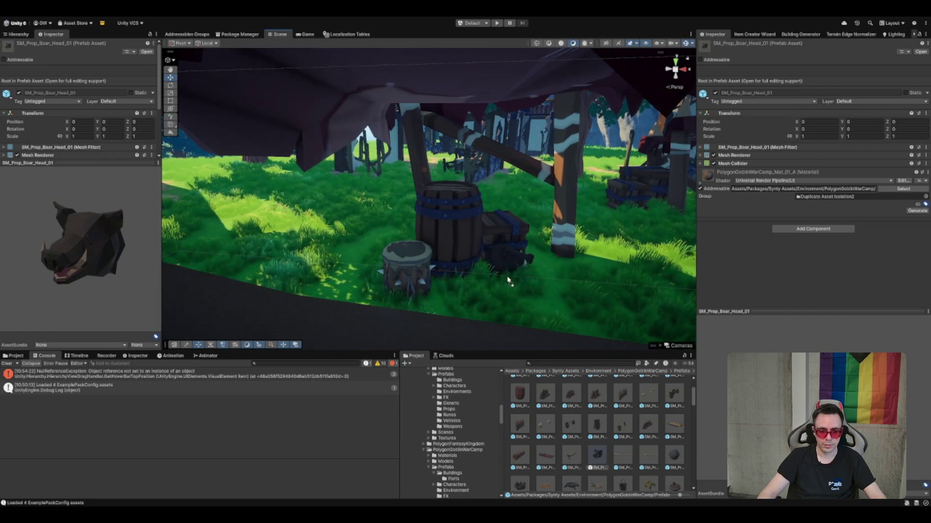
scroll(622, 253, "down", 5)
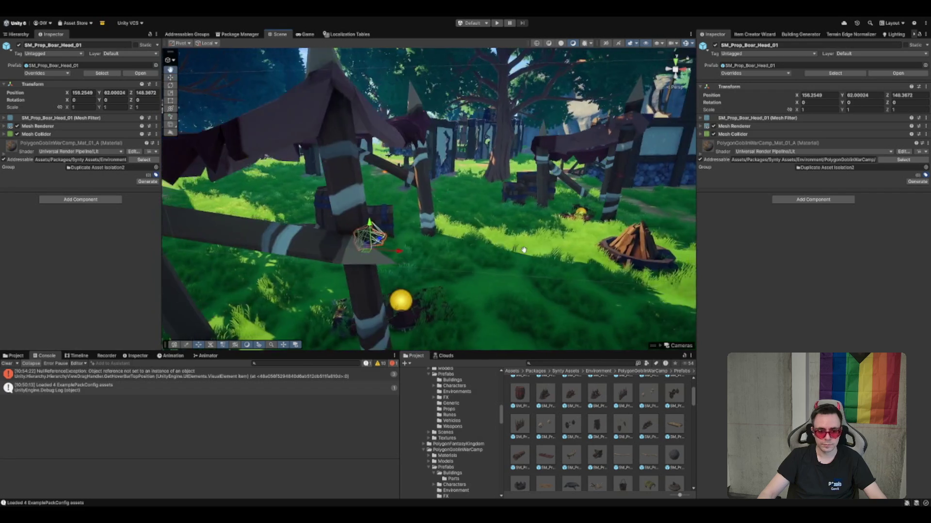
left_click_drag(383, 246, 464, 331)
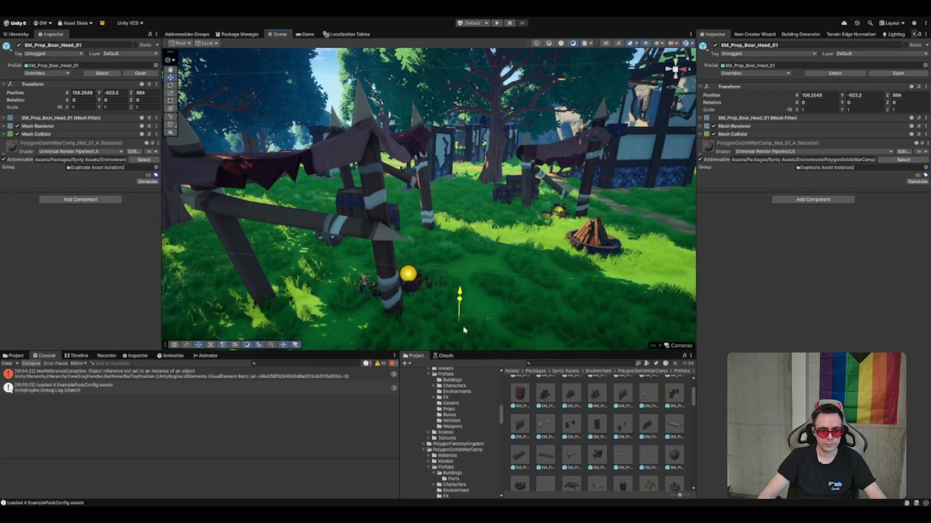
key("ctrl+z")
left_click_drag(391, 247, 431, 248)
mouse_move(480, 232)
left_mouse_down()
mouse_move(448, 284)
mouse_move(468, 272)
mouse_move(457, 266)
mouse_move(492, 266)
left_mouse_up()
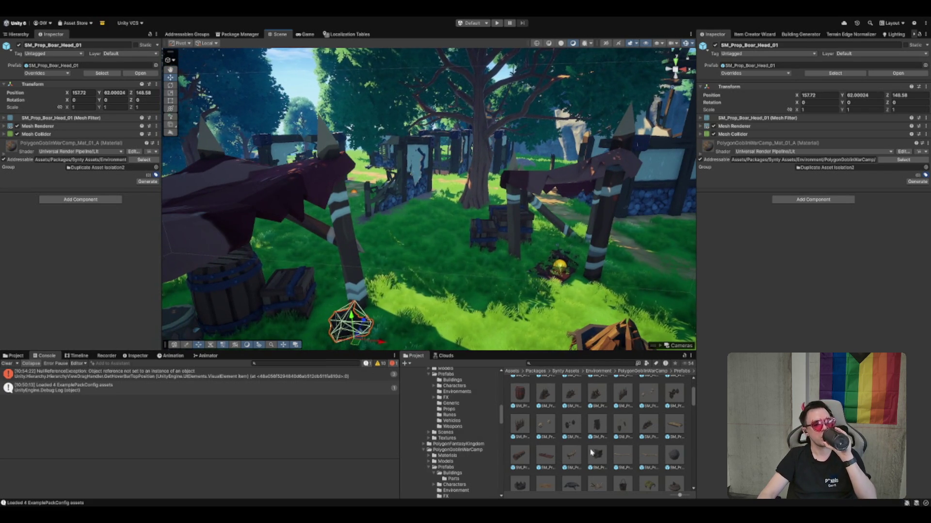
scroll(655, 426, "up", 2)
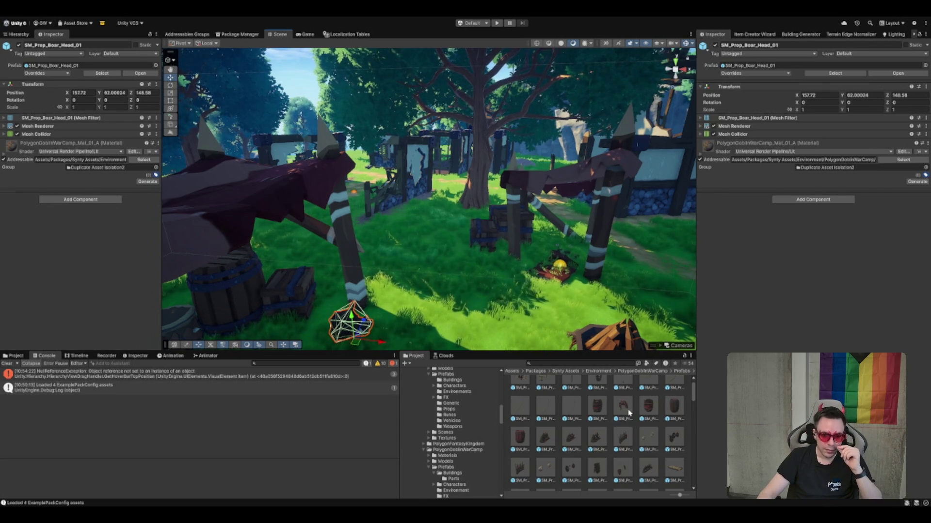
Preview the barrel insert, spiky prop, balloon rope, barrier and bed prefabs
scroll(629, 413, "up", 1)
left_click(623, 420)
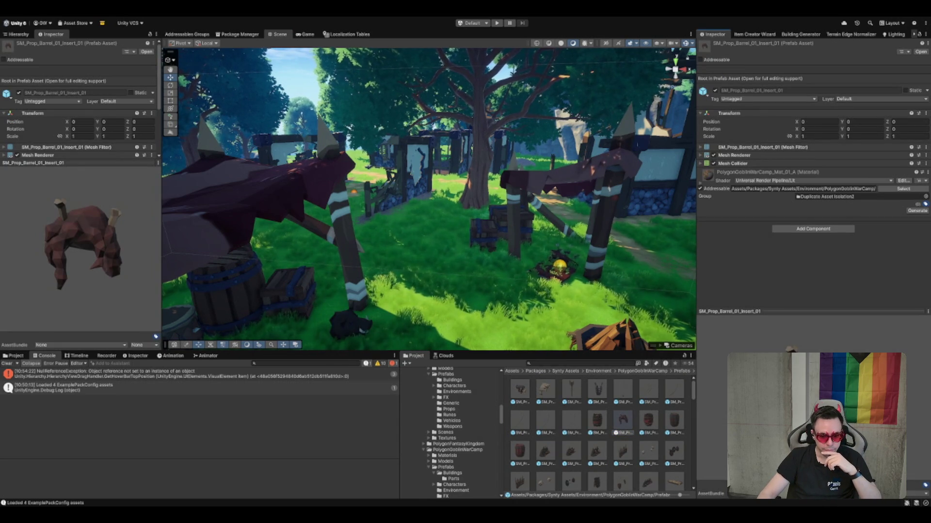
left_click(598, 389)
left_click(673, 389)
left_click(545, 452)
scroll(662, 450, "down", 1)
left_click(674, 438)
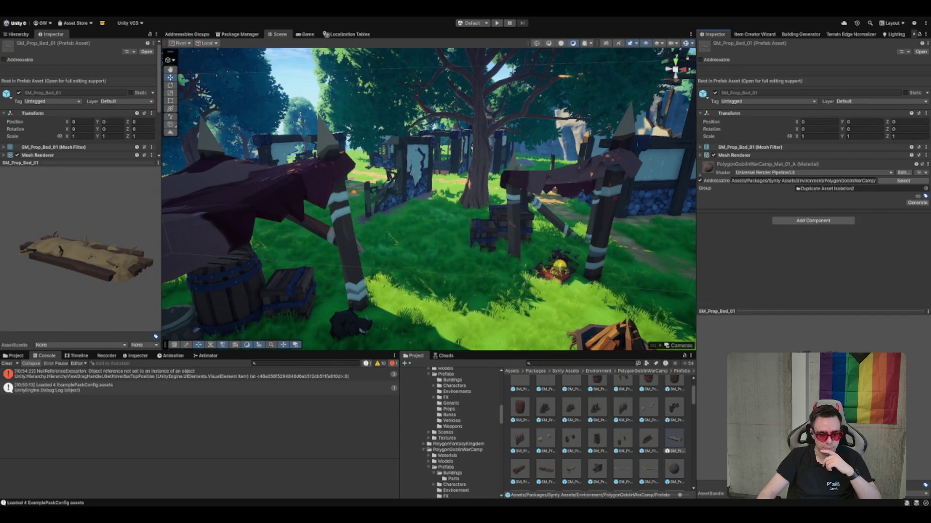
Place a bed prop in the camp, then delete it
scroll(610, 439, "down", 1)
left_click(686, 421)
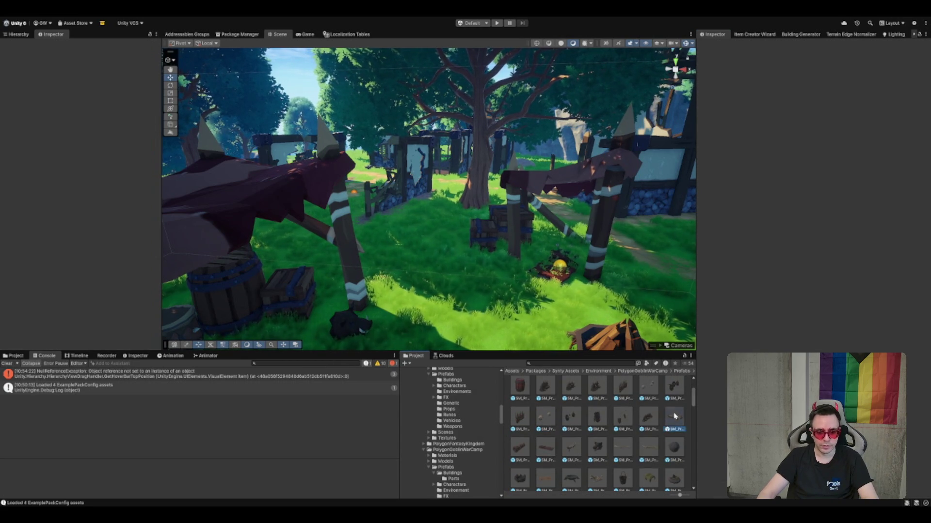
left_click_drag(480, 333, 480, 310)
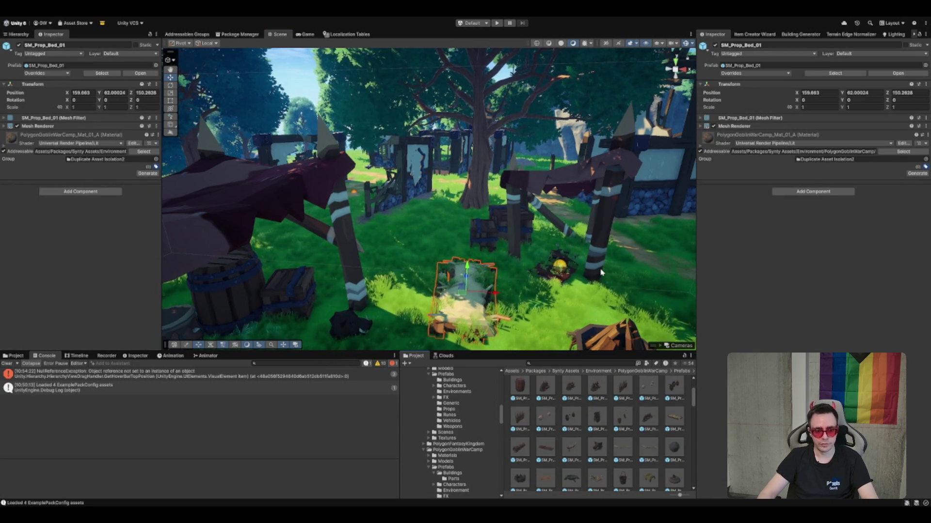
key("Delete")
Browse the crate insert and fire pit prefabs to SM_Prop_Flag_01, then select a prop in the scene
scroll(586, 272, "down", 1)
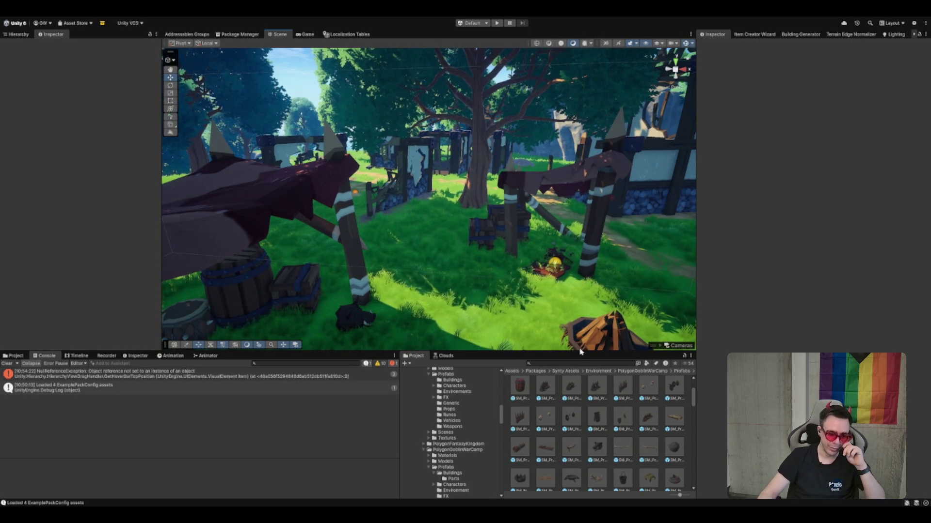
scroll(585, 416, "down", 3)
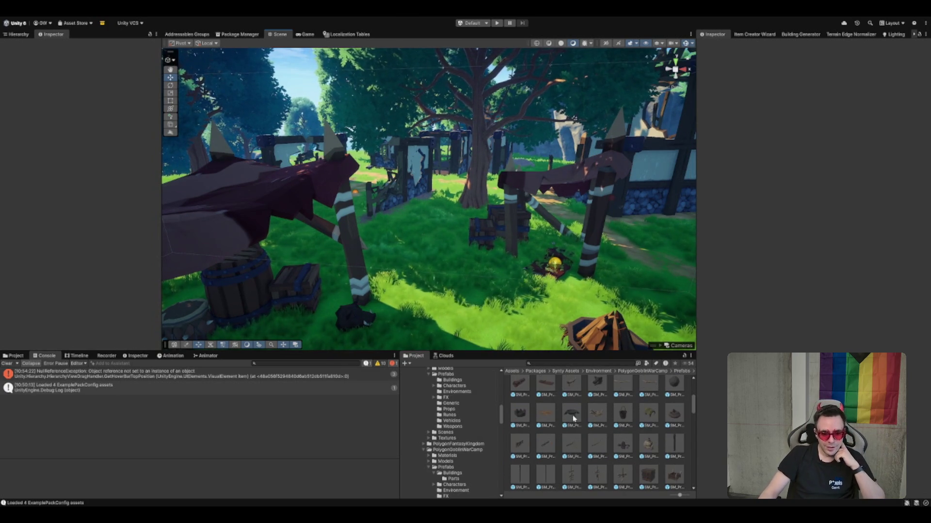
scroll(657, 480, "down", 1)
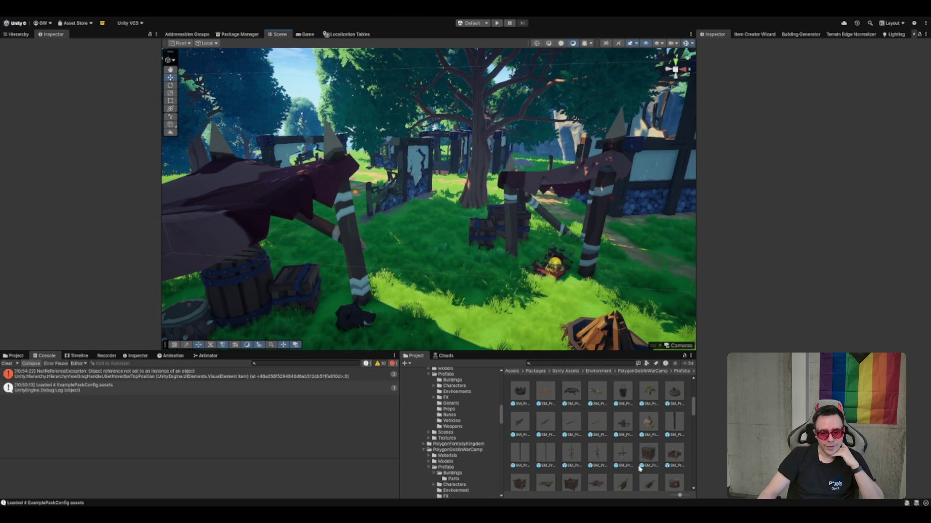
scroll(682, 461, "down", 3)
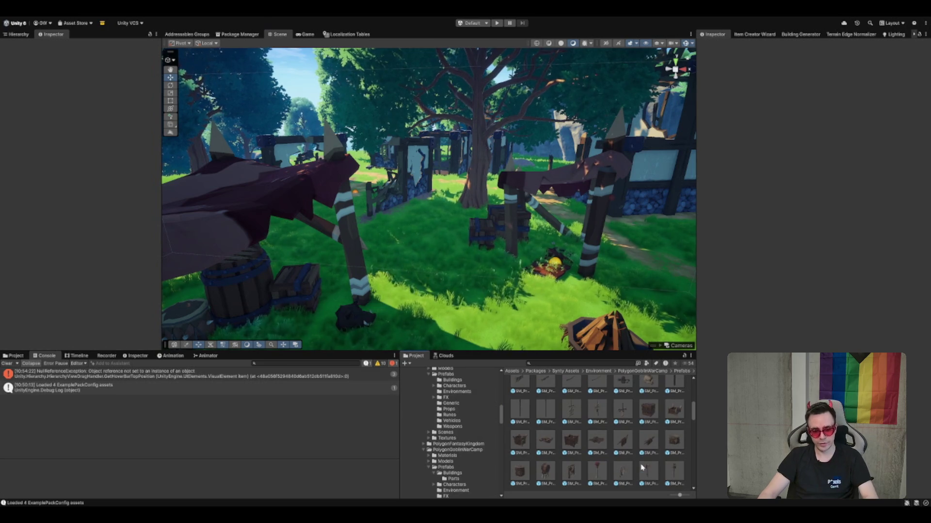
left_click(588, 422)
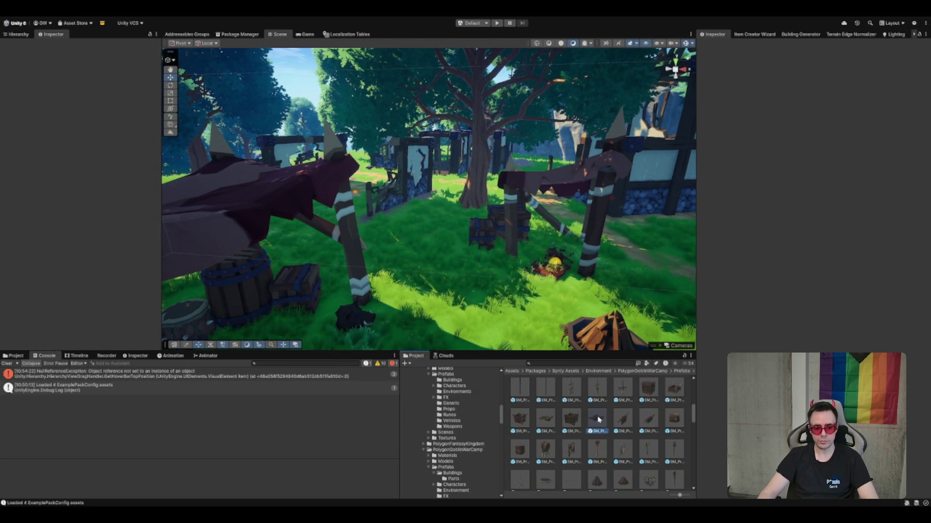
scroll(597, 420, "down", 1)
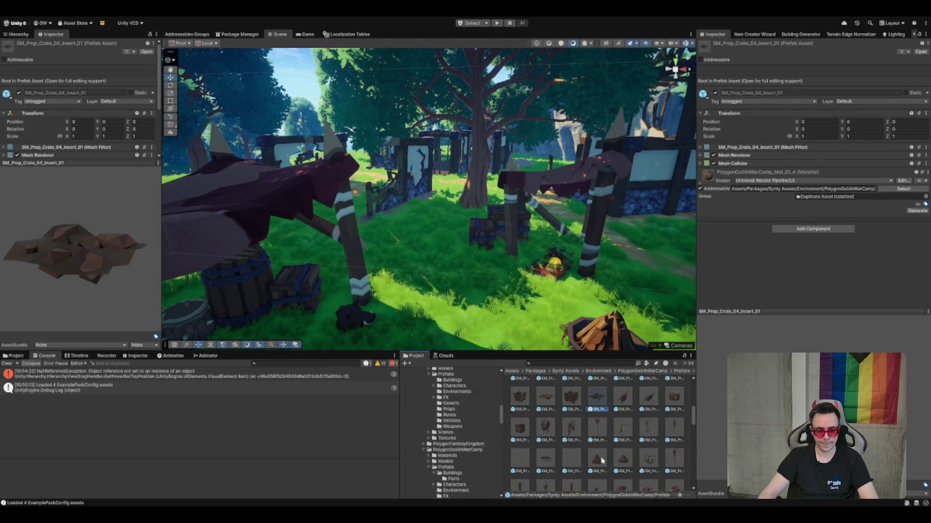
left_click(601, 460)
scroll(603, 461, "down", 1)
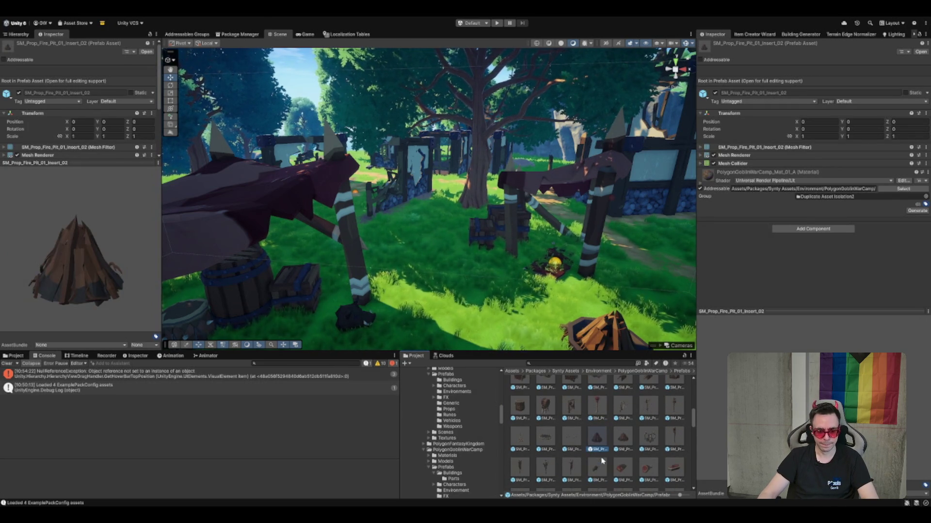
left_click(647, 439)
left_click(669, 442)
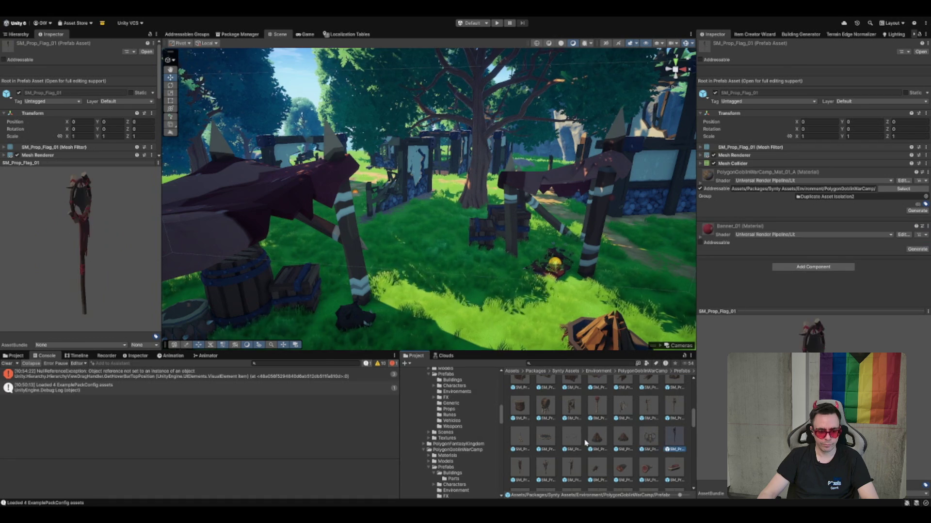
scroll(584, 442, "down", 1)
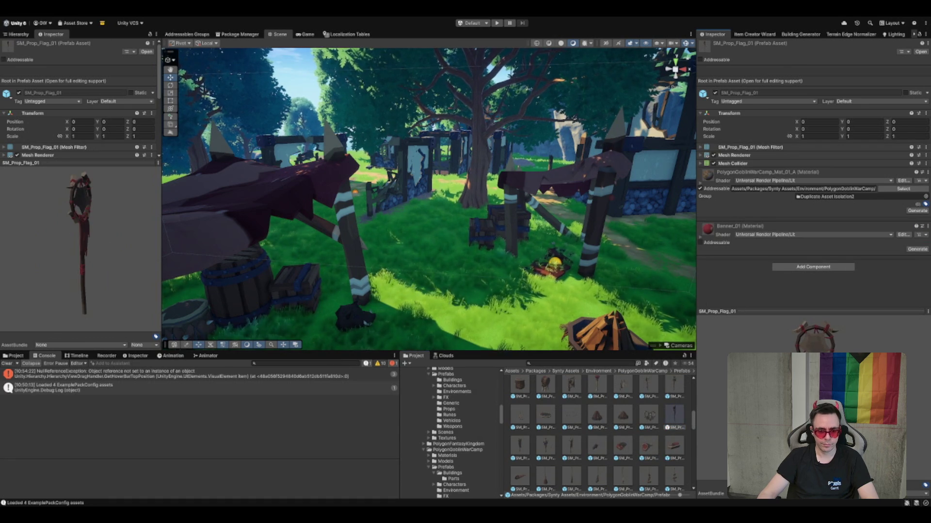
left_click(189, 310)
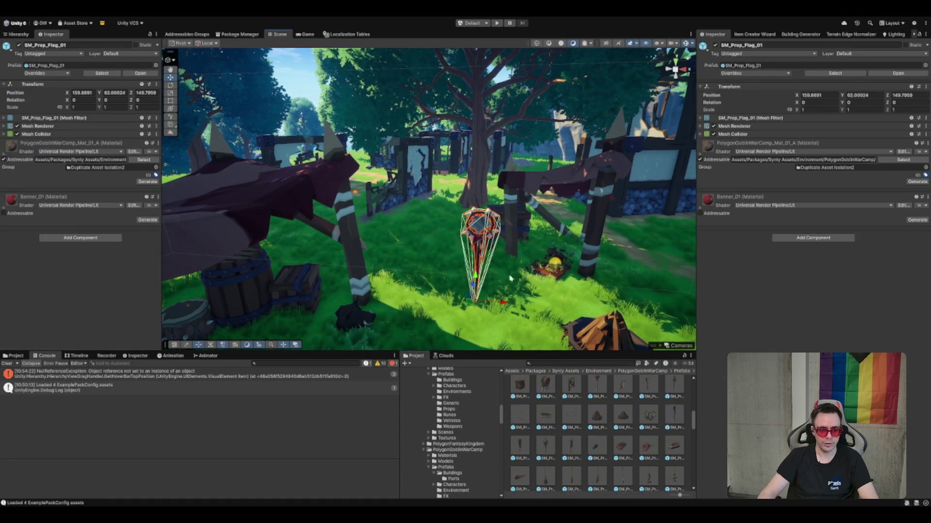
Select the flag banner and begin moving and tilting it near the post
left_click(531, 203)
key("f")
mouse_move(515, 203)
left_mouse_down()
mouse_move(447, 208)
mouse_move(310, 335)
left_mouse_up()
key("f")
key("e")
mouse_move(382, 253)
left_mouse_down()
mouse_move(403, 250)
mouse_move(388, 253)
left_mouse_up()
key("w")
left_click_drag(502, 221, 375, 252)
Place the flag at X 158.005, Z 149.754, turned -90.351°, then preview SM_Prop_Ladder_04
key("e")
key("w")
mouse_move(359, 216)
left_mouse_down()
mouse_move(297, 207)
mouse_move(508, 320)
mouse_move(511, 221)
mouse_move(452, 190)
left_mouse_up()
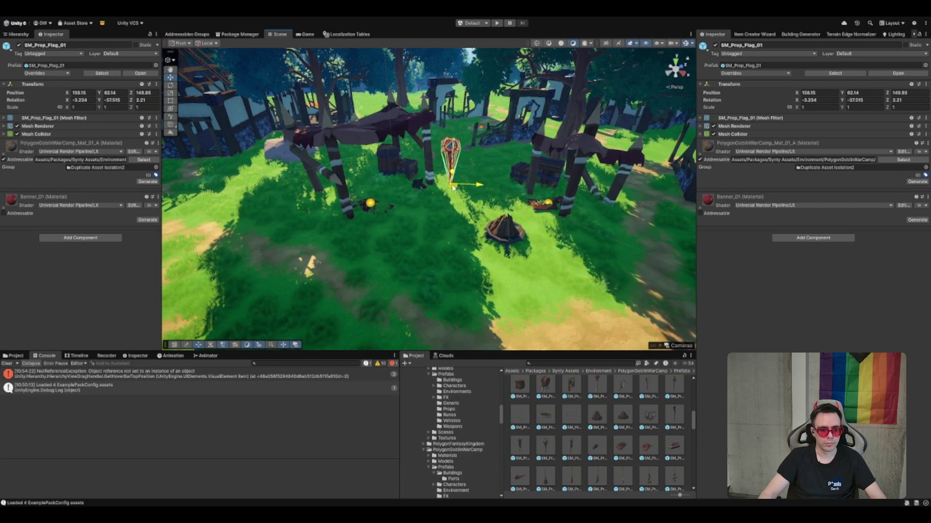
key("f")
key("e")
mouse_move(436, 228)
left_mouse_down()
mouse_move(453, 240)
mouse_move(415, 273)
mouse_move(437, 256)
left_mouse_up()
key("w")
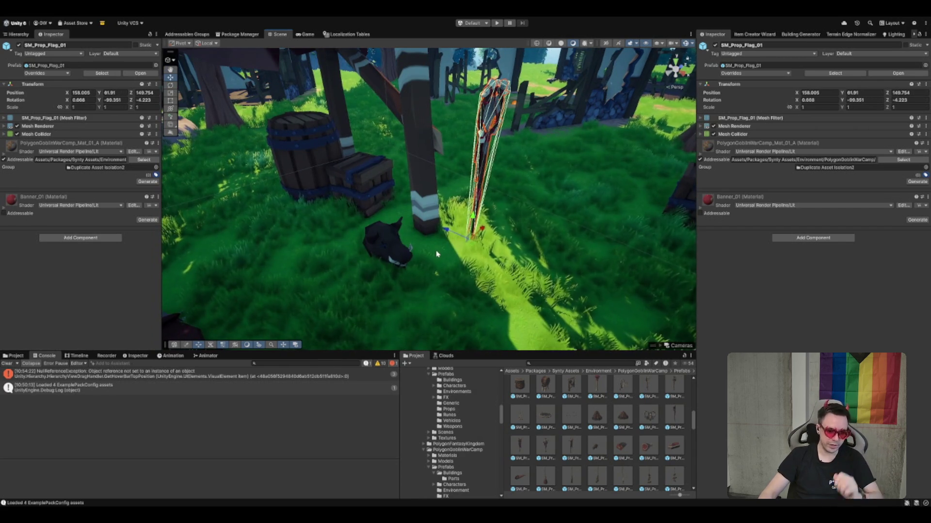
scroll(573, 450, "down", 3)
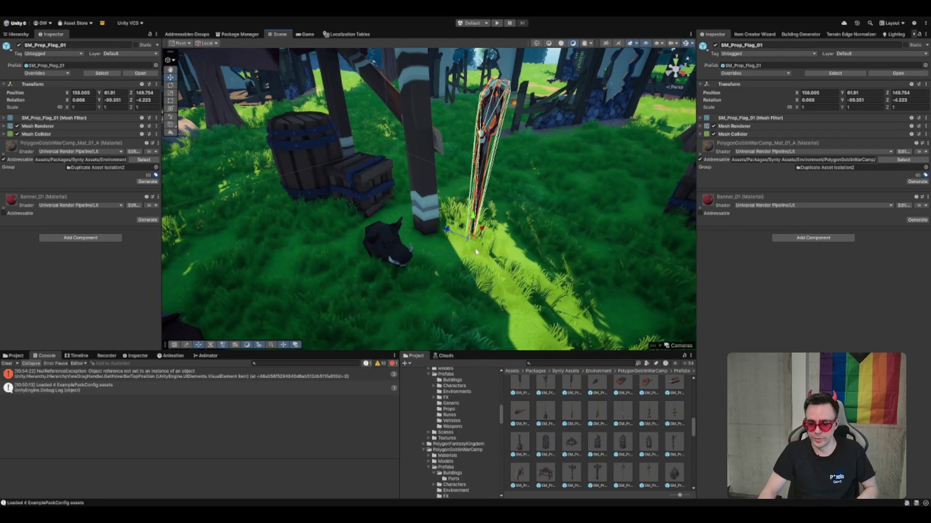
scroll(602, 478, "down", 2)
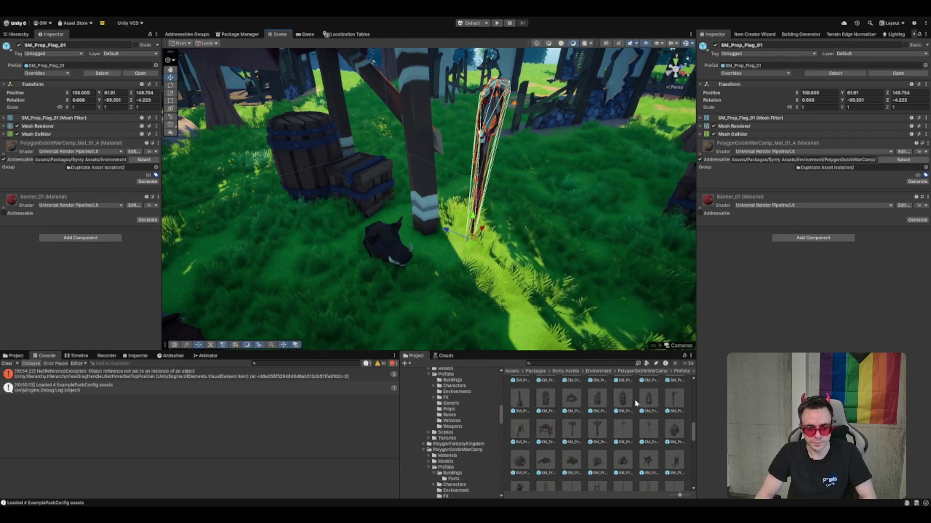
scroll(630, 437, "down", 3)
left_click(625, 437)
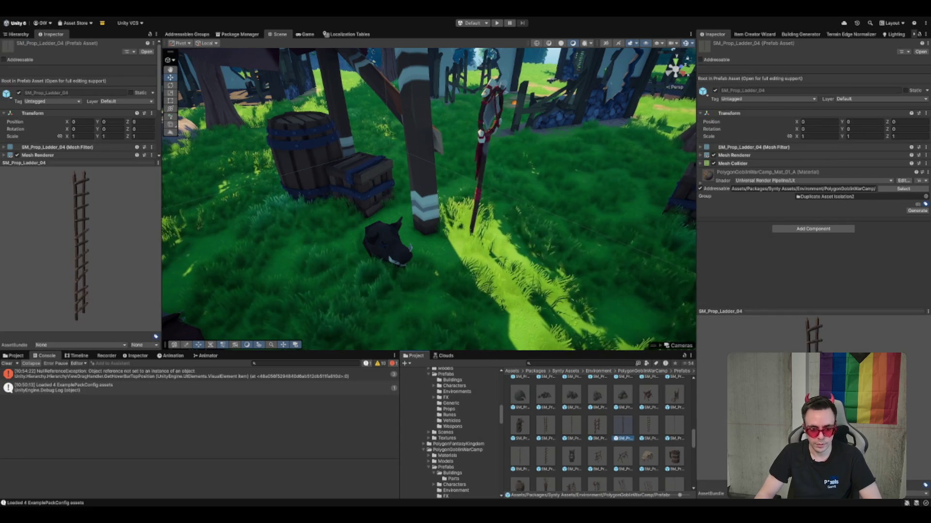
Drag SM_Prop_Rope_04 from the Props grid into the camp scene
scroll(546, 454, "down", 2)
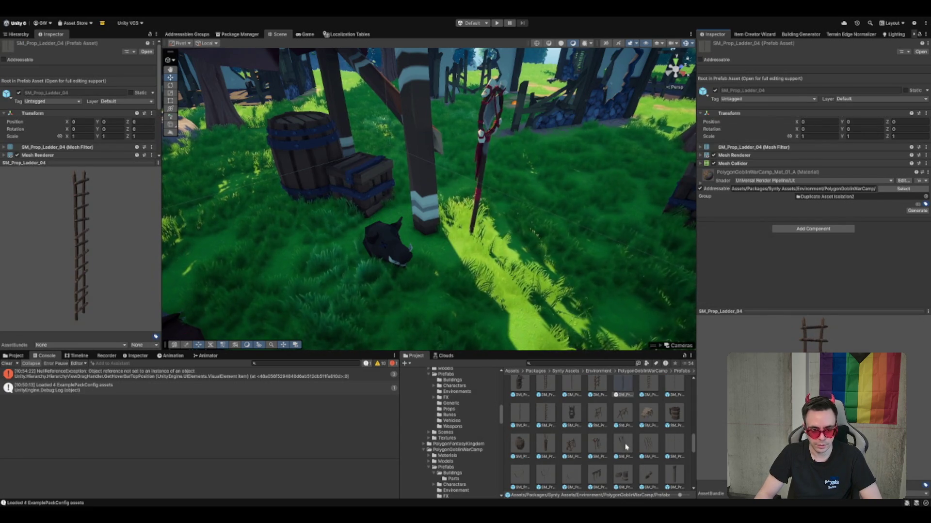
left_click(623, 421)
left_click(581, 449)
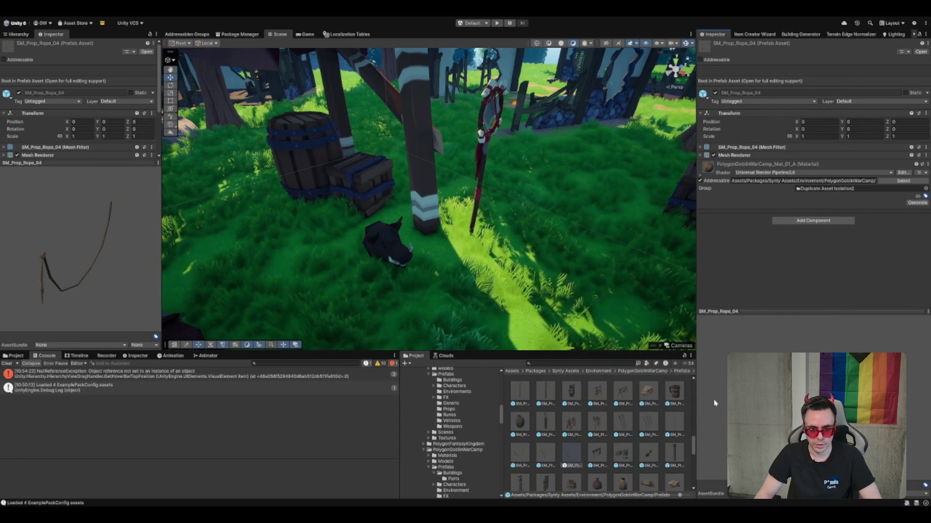
scroll(416, 237, "down", 5)
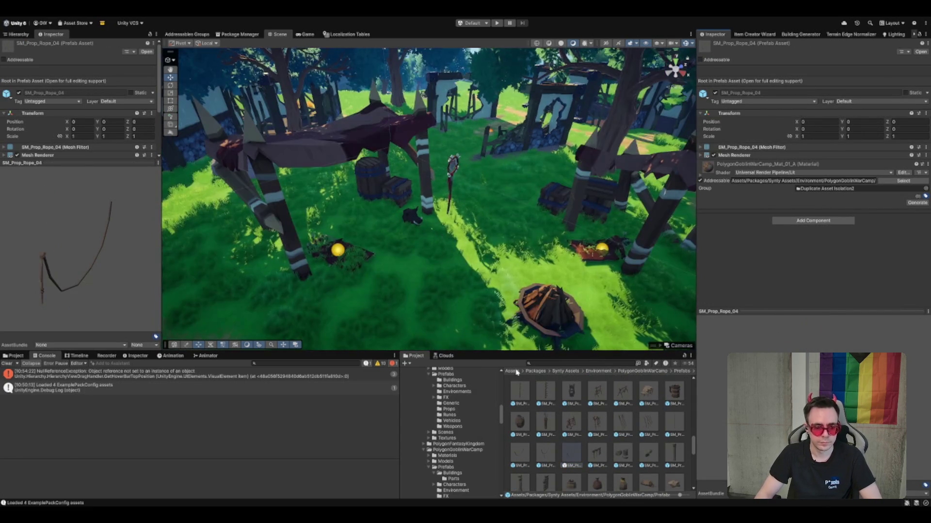
mouse_move(400, 236)
left_mouse_down()
mouse_move(378, 170)
mouse_move(444, 164)
mouse_move(287, 212)
left_mouse_up()
Position the rope under the roof beam and rotate it to Y 169.7
key("e")
mouse_move(372, 163)
left_mouse_down()
mouse_move(346, 168)
mouse_move(353, 190)
mouse_move(367, 182)
mouse_move(357, 185)
left_mouse_up()
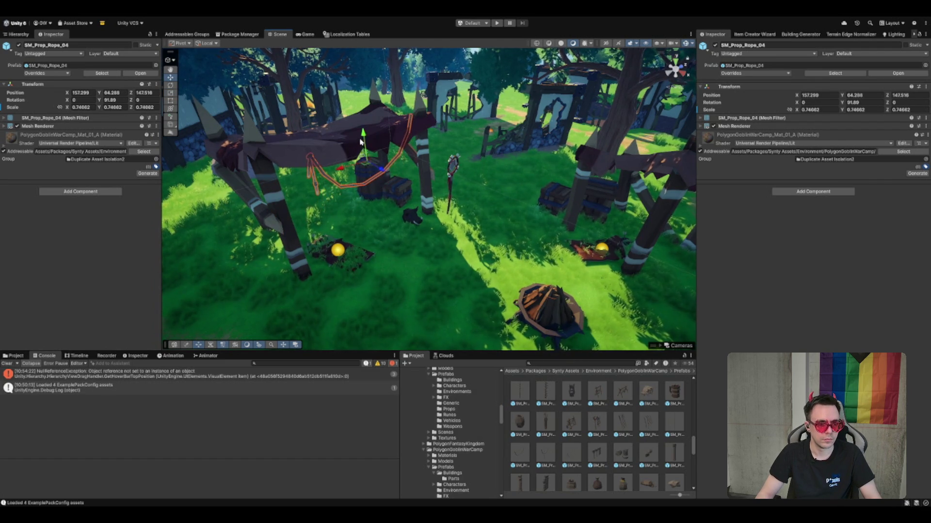
key("f")
mouse_move(430, 194)
left_mouse_down()
mouse_move(355, 165)
mouse_move(447, 206)
mouse_move(438, 204)
mouse_move(517, 194)
left_mouse_up()
key("e")
key("ctrl+z")
key("w")
left_click_drag(491, 230, 429, 213)
key("w")
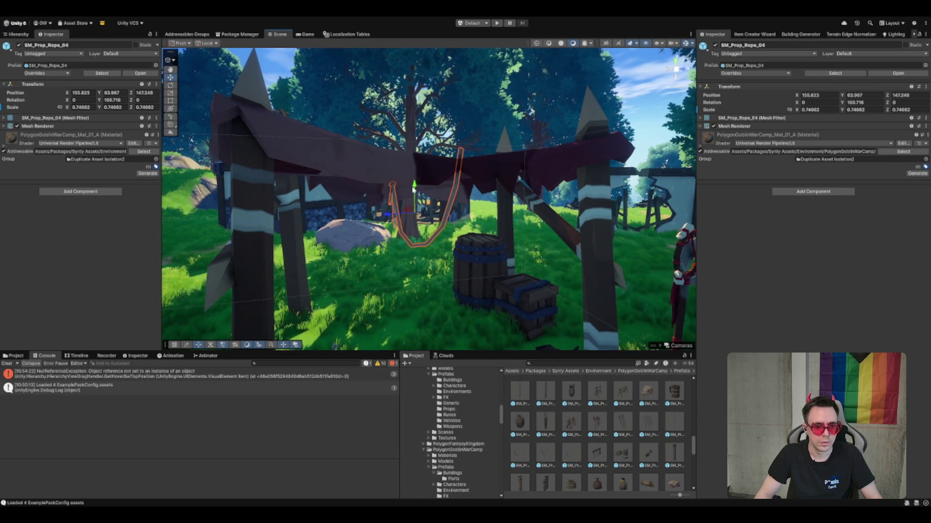
mouse_move(414, 195)
left_mouse_down("alt")
mouse_move(441, 245)
mouse_move(489, 245)
mouse_move(417, 236)
left_mouse_up("alt")
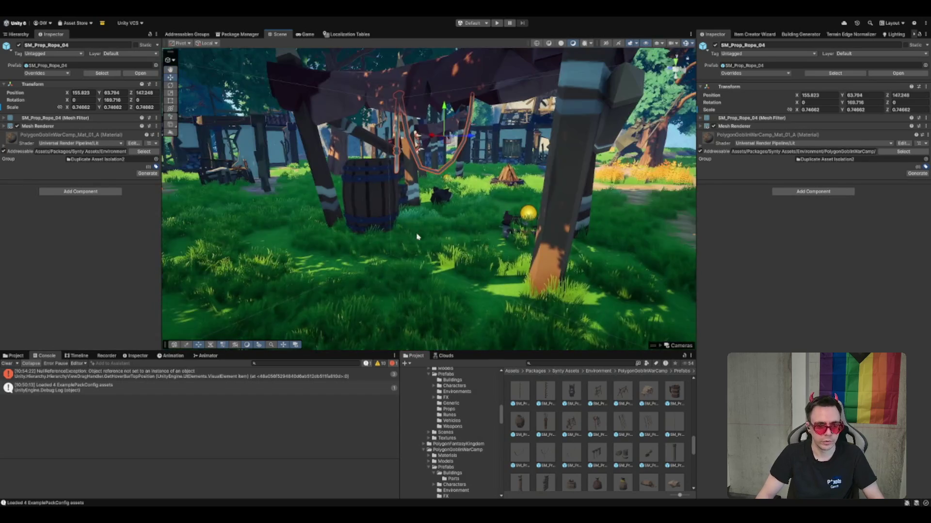
Move the boar head down onto the grass at X 154.847, Z 147.247
left_click(442, 199)
left_click_drag(442, 198, 420, 219, "alt")
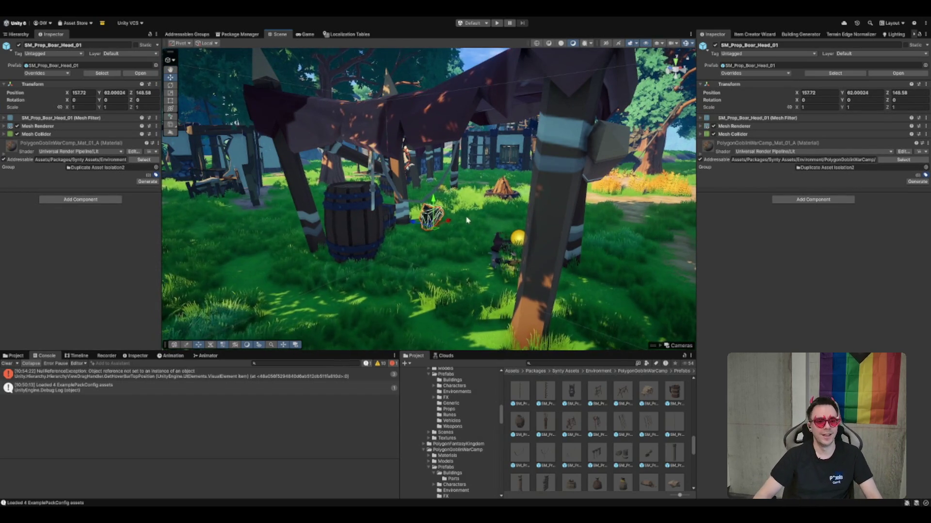
mouse_move(435, 224)
left_mouse_down()
mouse_move(395, 242)
mouse_move(383, 287)
left_mouse_up()
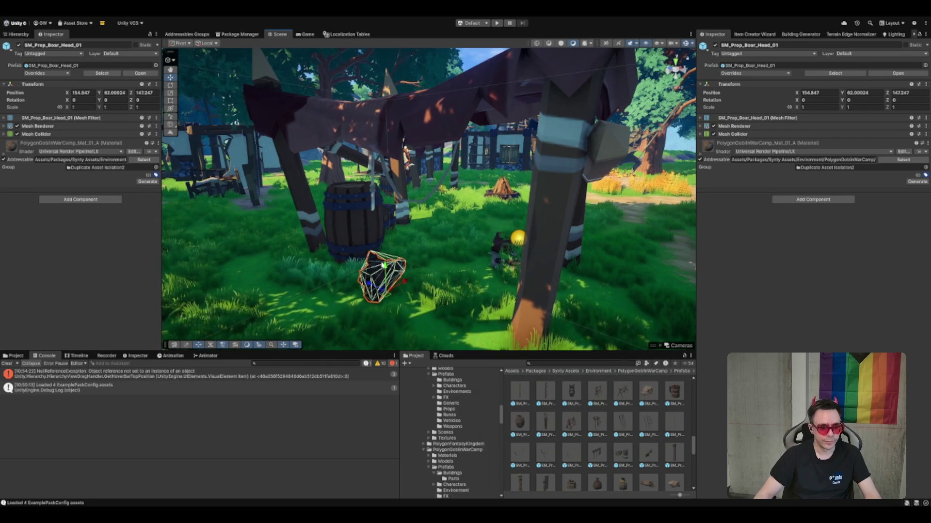
Move the boar head prop over beside the barrel and raise it slightly
left_click(387, 269)
left_click(387, 268)
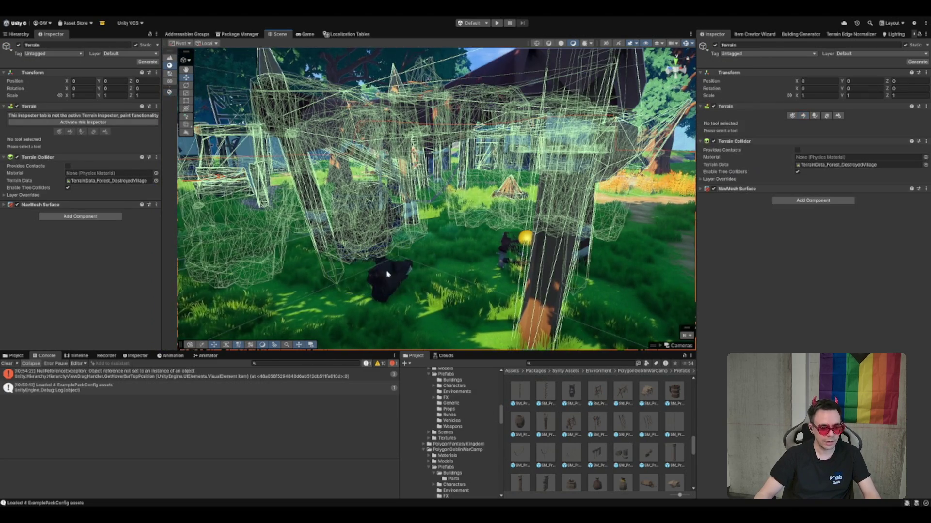
key("f")
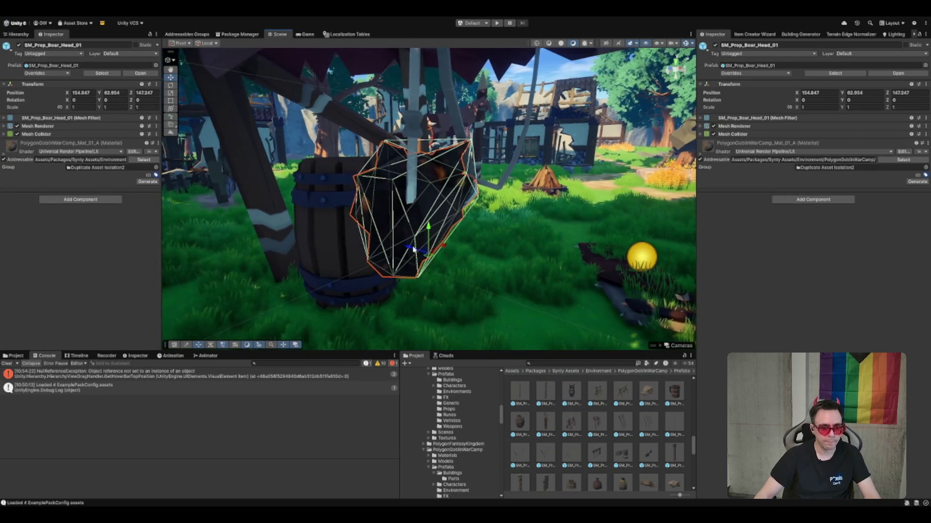
left_click_drag(430, 259, 437, 270)
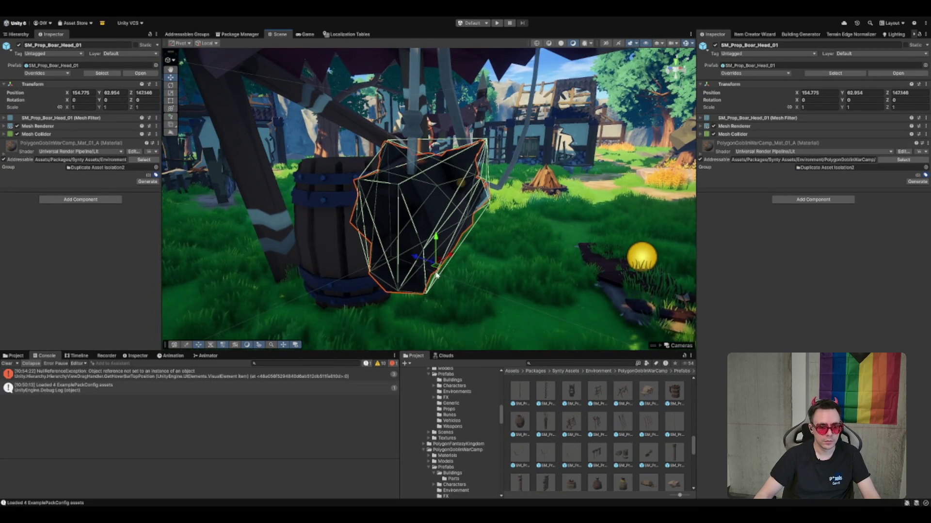
mouse_move(435, 266)
left_mouse_down()
mouse_move(440, 250)
mouse_move(427, 234)
mouse_move(436, 262)
left_mouse_up()
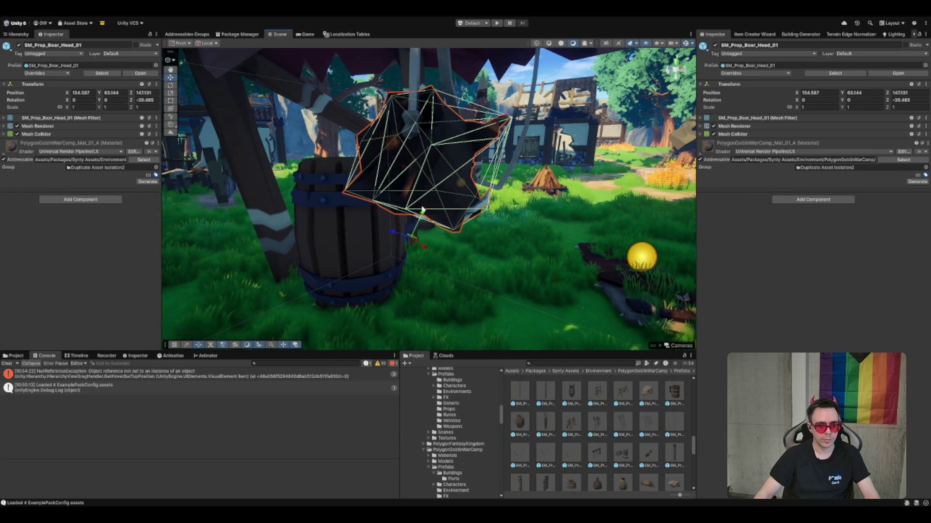
left_click_drag(415, 233, 392, 267)
Rotate the boar head about its vertical axis to Y 102.977, then show the Hierarchy
key("e")
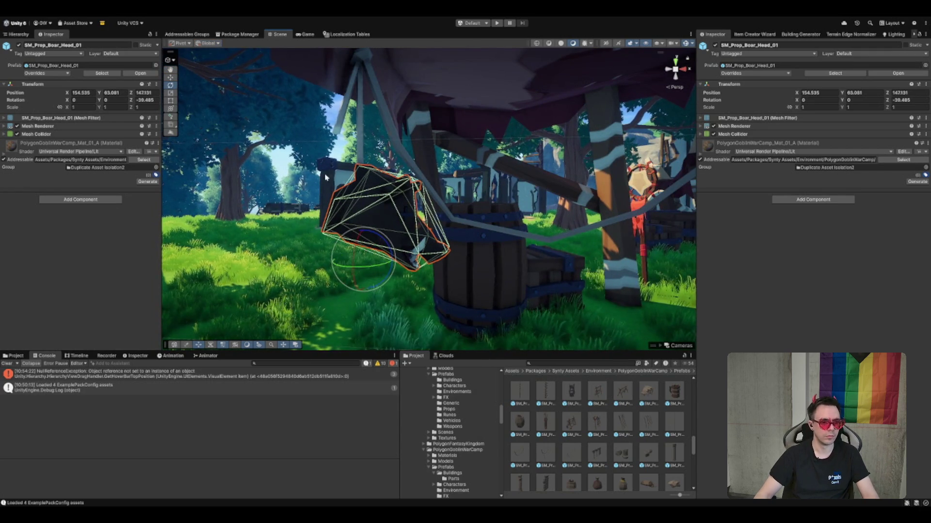
mouse_move(312, 285)
left_mouse_down()
mouse_move(282, 294)
mouse_move(330, 286)
left_mouse_up()
scroll(340, 276, "down", 5)
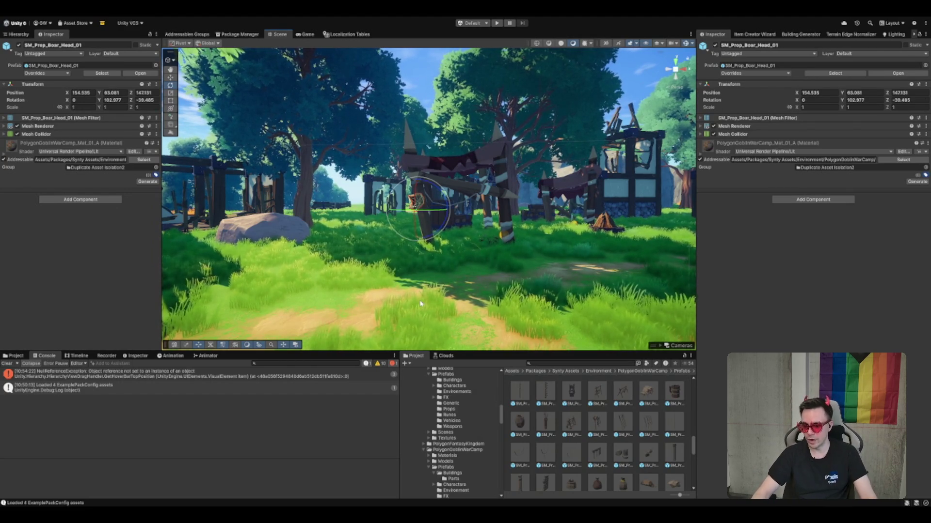
left_click_drag(421, 303, 509, 172)
key("f")
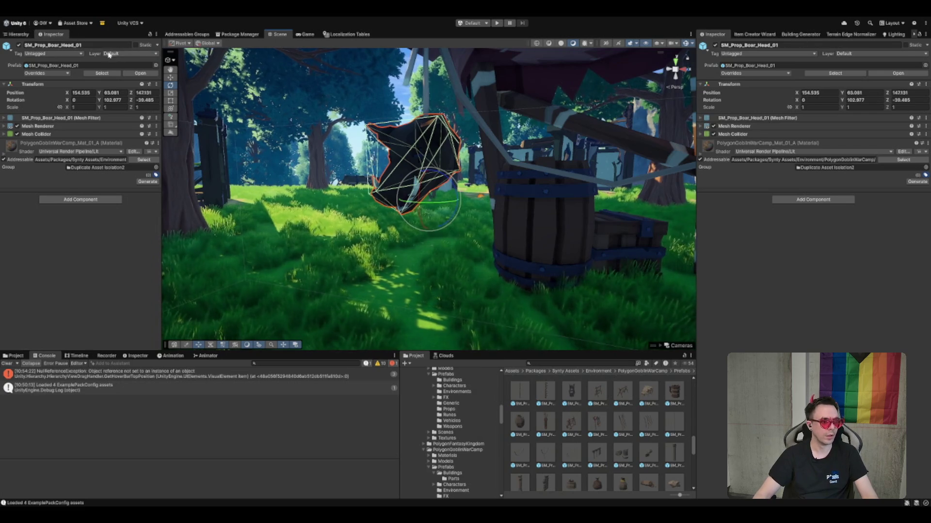
left_click(18, 34)
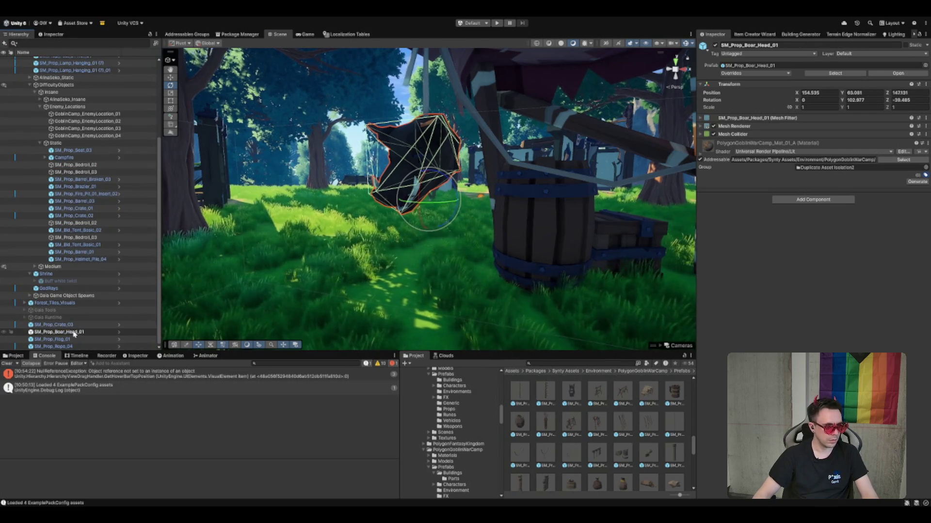
Set Item Typ to Travel Loot and assign SM_Prop_Boar_Head_01 as the World Quell-Prefab
left_click(75, 332)
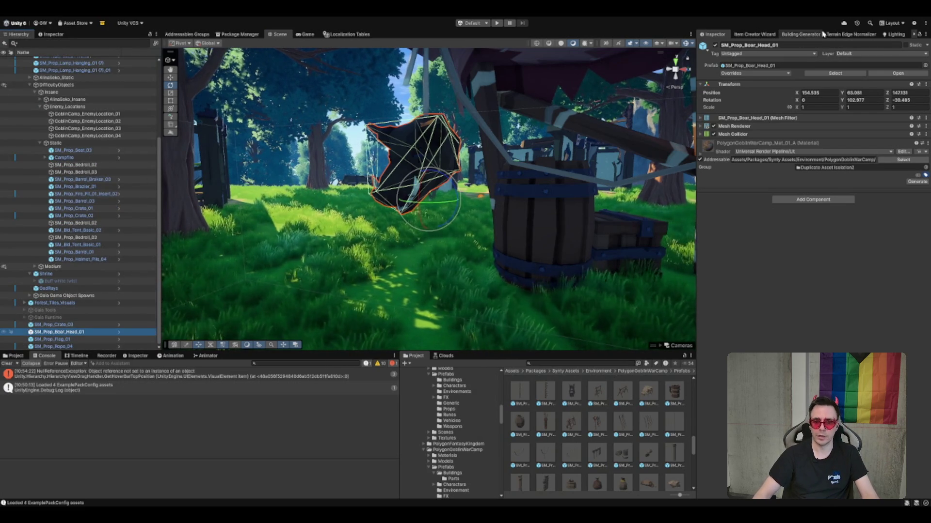
left_click(763, 34)
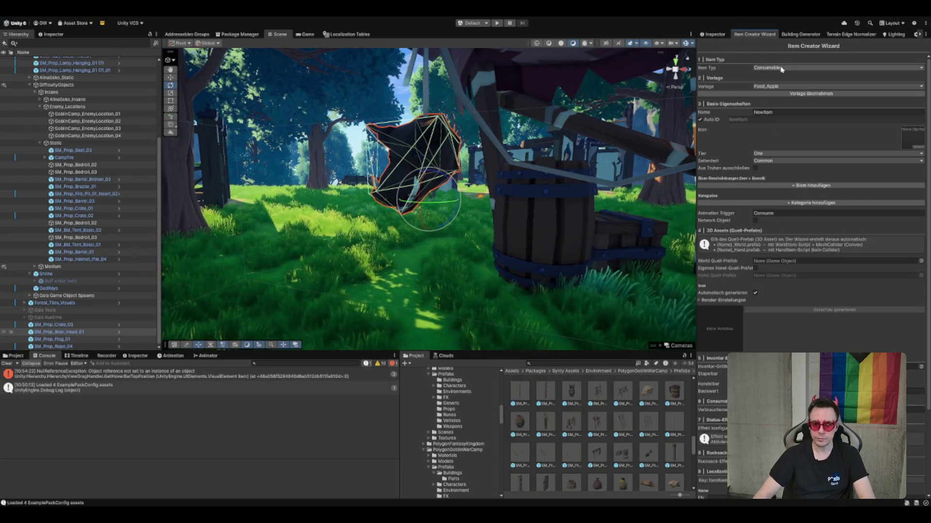
left_click(785, 167)
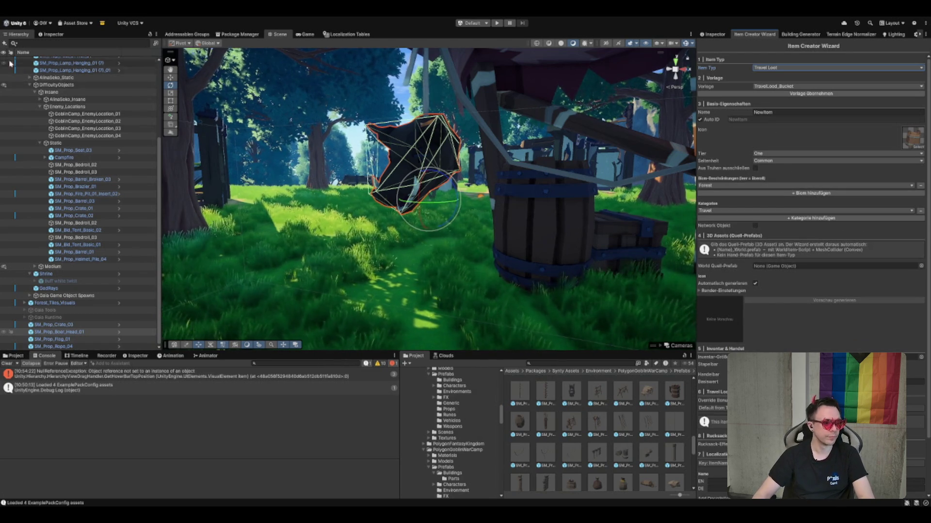
left_click(54, 34)
left_click(102, 74)
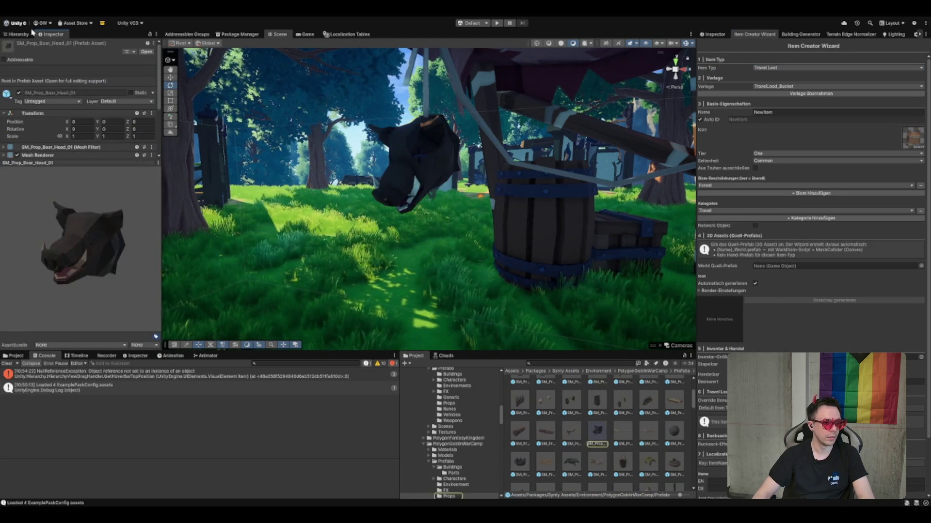
left_click(22, 34)
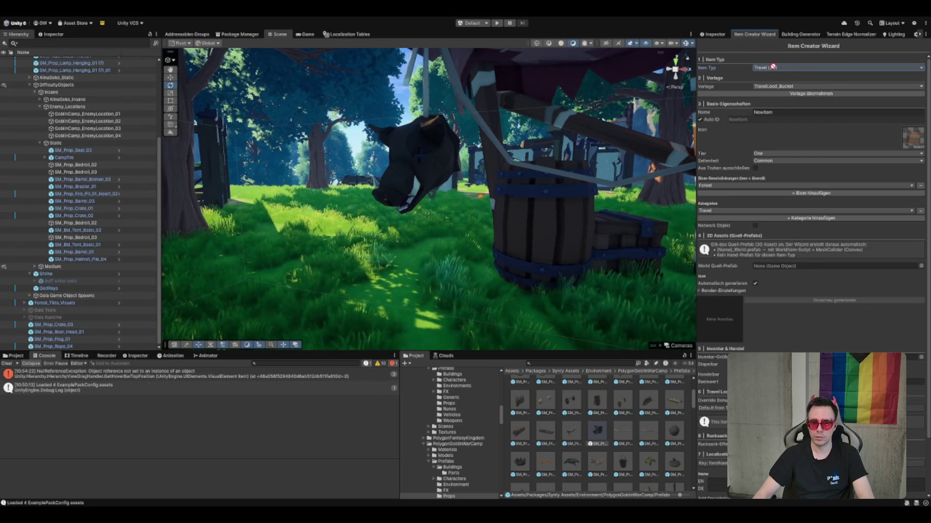
left_click_drag(799, 270, 787, 266)
Generate the icon preview, rotating the boar head, setting backlight to 3 and enlarging to 1.49
left_click(829, 300)
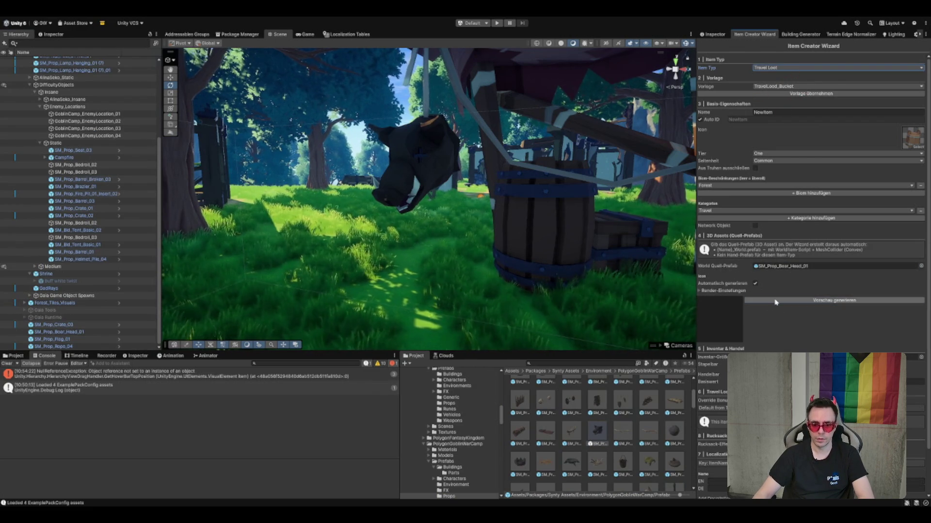
left_click(728, 289)
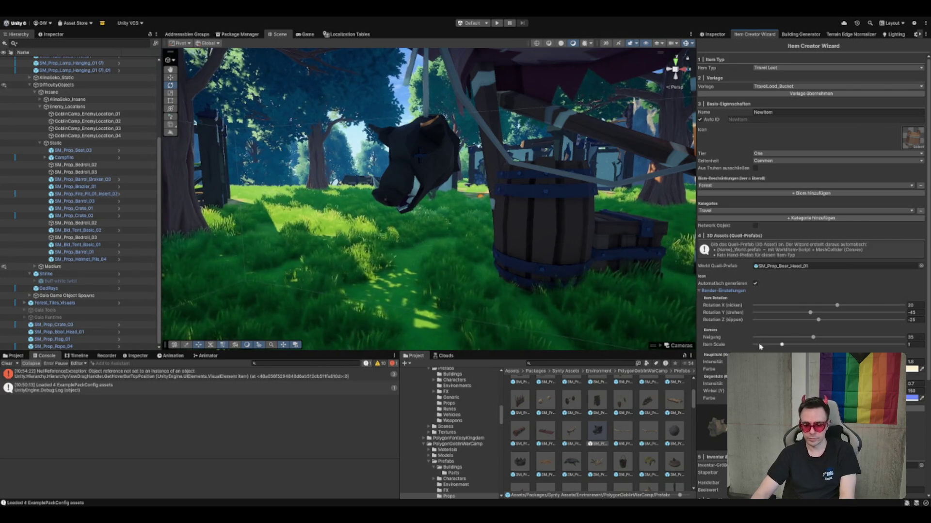
scroll(760, 347, "down", 3)
scroll(760, 342, "up", 1)
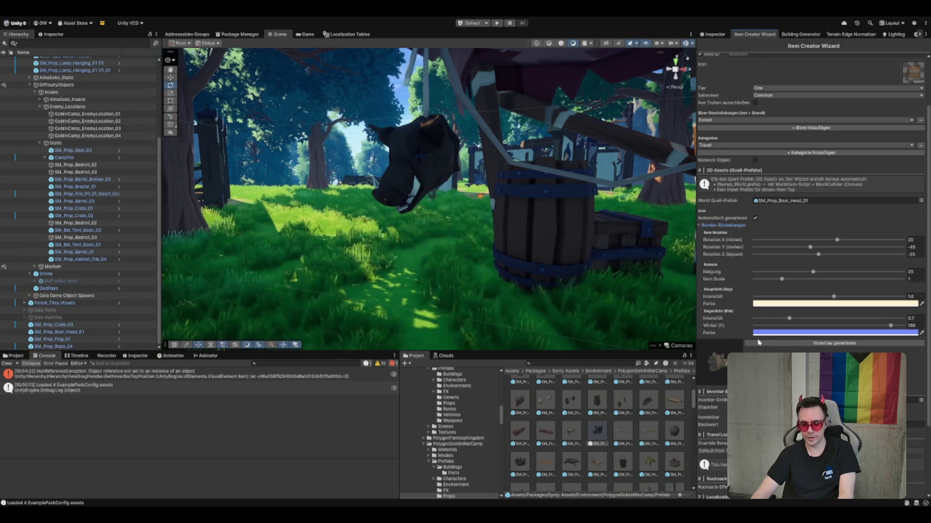
mouse_move(810, 247)
left_mouse_down()
mouse_move(878, 248)
mouse_move(810, 257)
mouse_move(849, 240)
mouse_move(815, 260)
mouse_move(835, 247)
mouse_move(851, 252)
mouse_move(833, 242)
left_mouse_up()
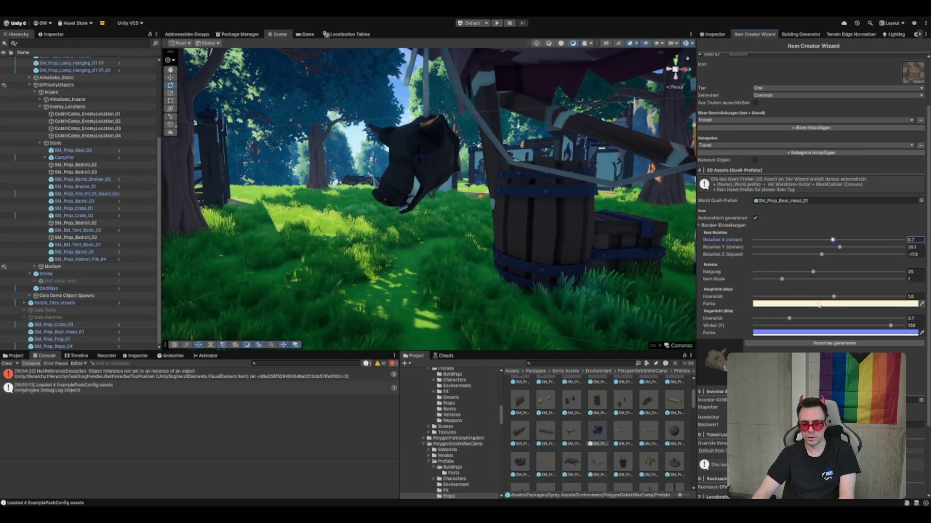
left_click(918, 319)
type("3")
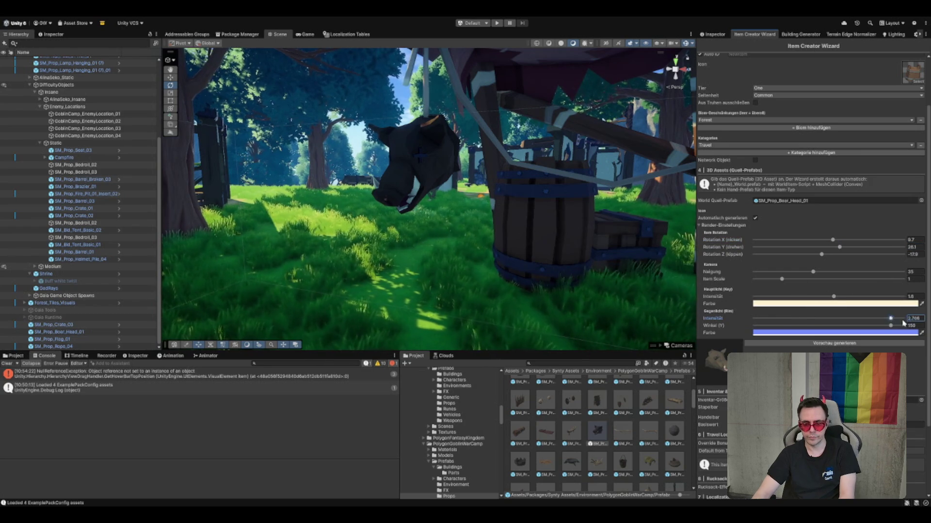
left_click_drag(781, 279, 797, 283)
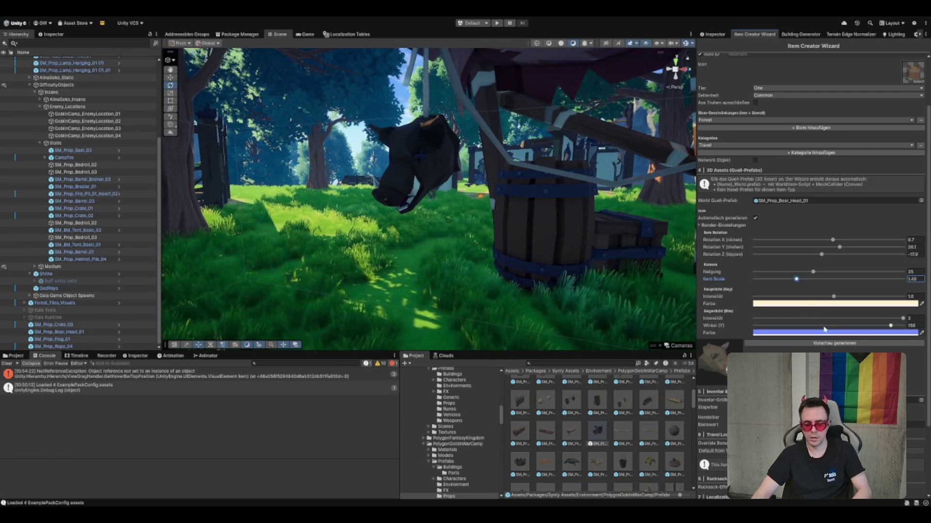
scroll(824, 329, "down", 3)
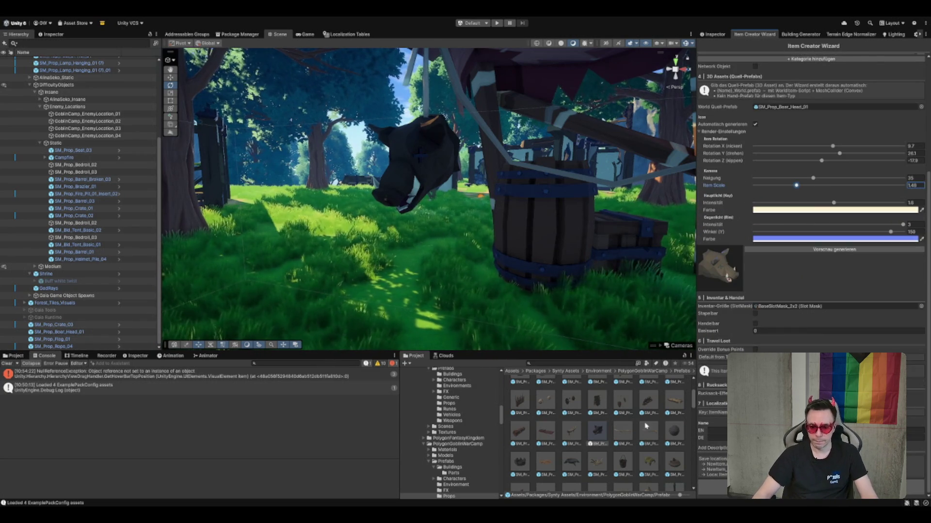
Enter TravelLoot_BoarHead in the Basis-Eigenschaften Name field
scroll(717, 233, "up", 5)
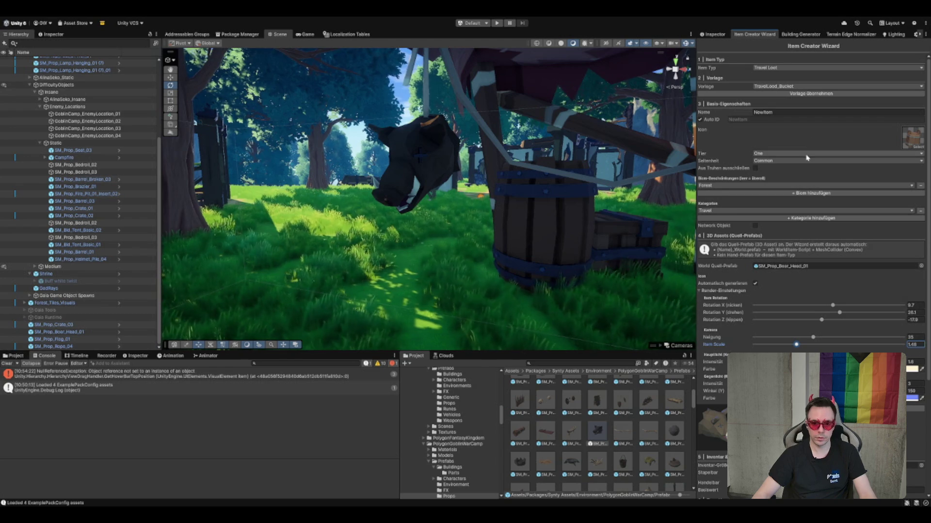
left_click(777, 112)
type("TravelLoot_")
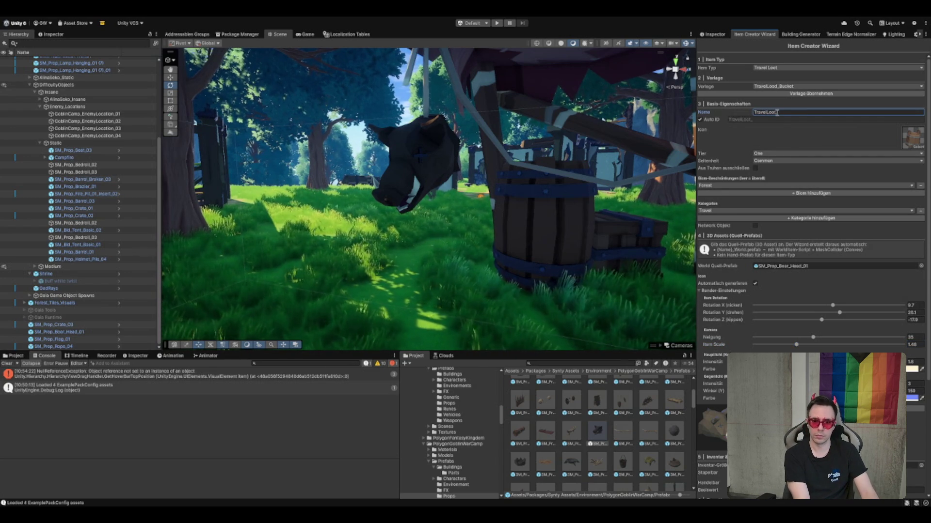
type("BoarHead")
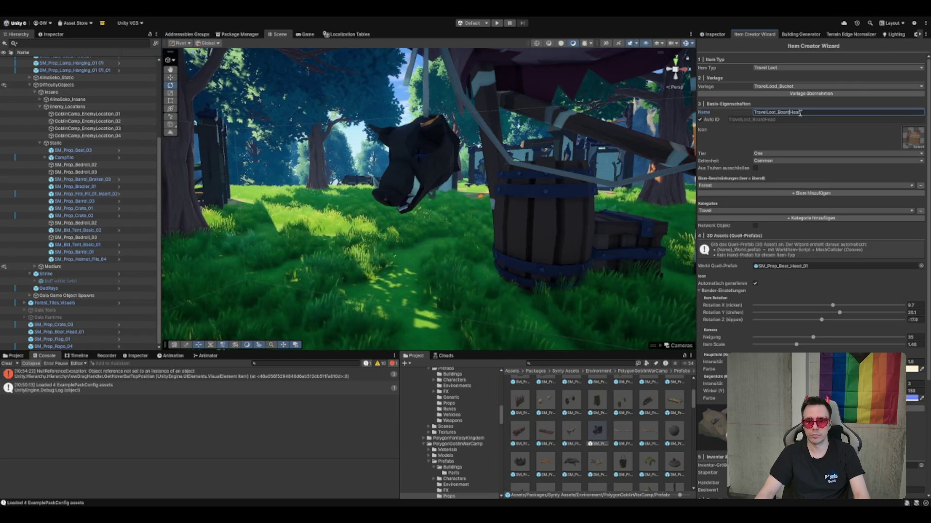
scroll(800, 113, "down", 5)
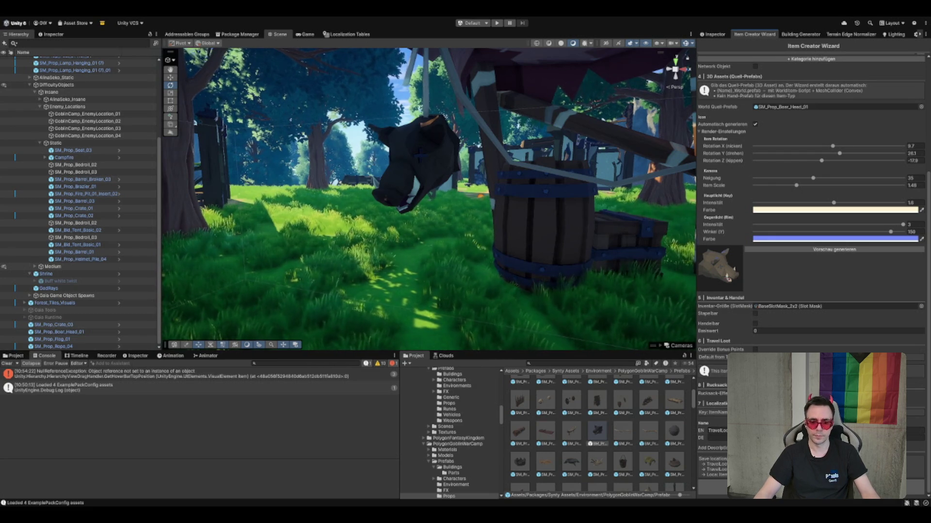
Fill in the German (DE) and English (EN) localized names for the boar head item
left_click(819, 430)
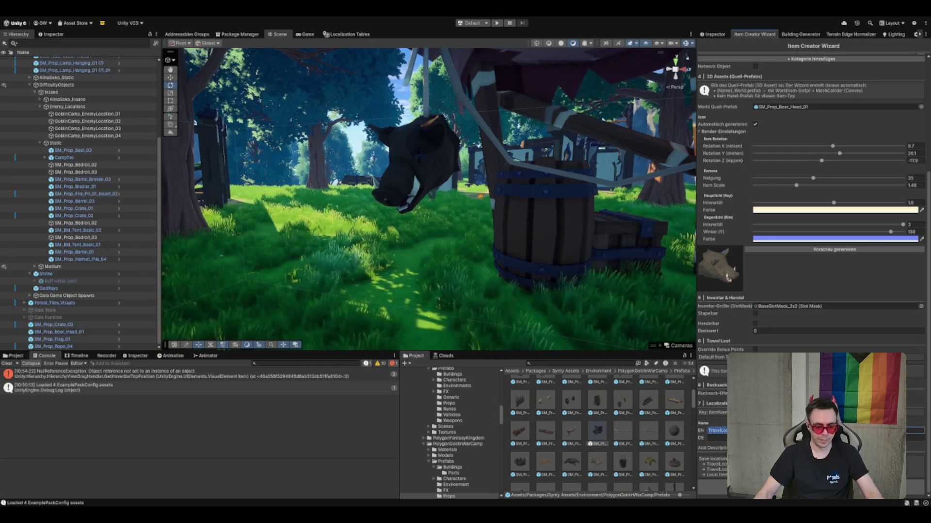
key("BackSpace")
left_click(819, 438)
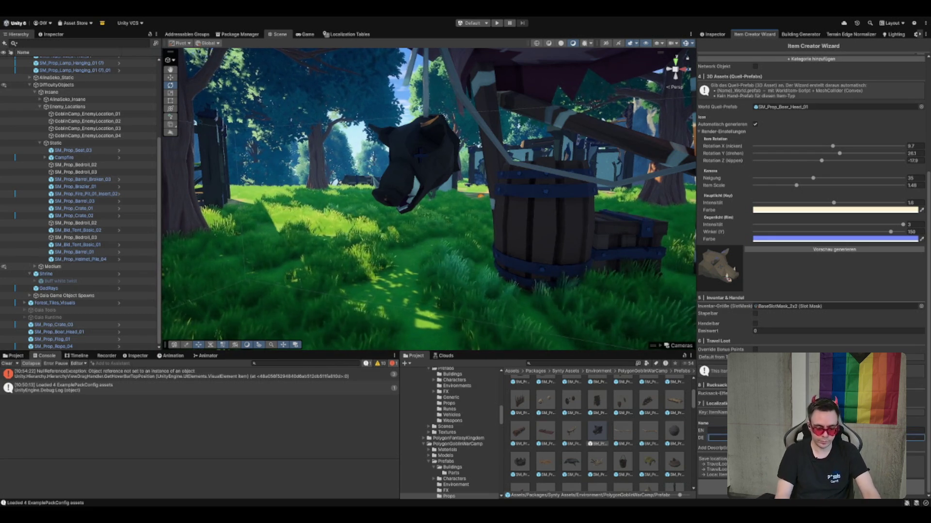
type("Ebe")
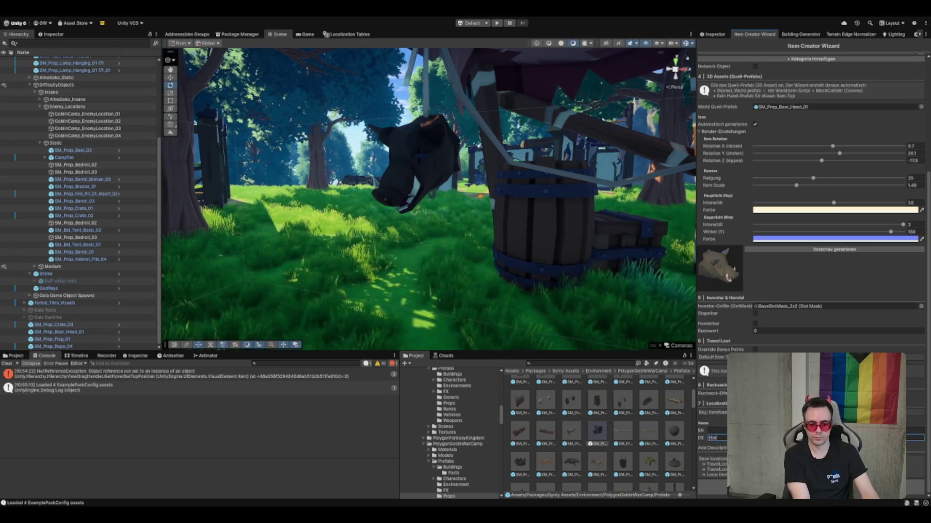
key("ctrl+a")
type("Kopf eine")
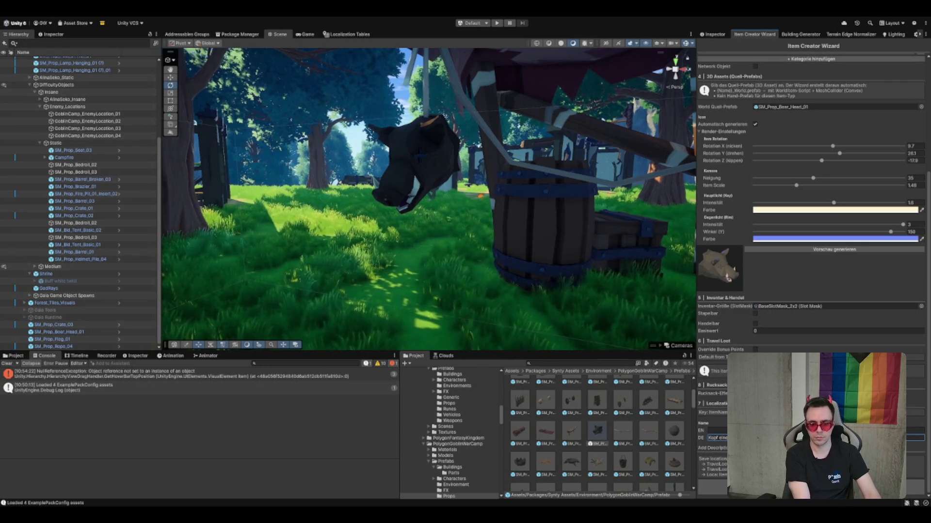
key("ctrl+a")
key("Return")
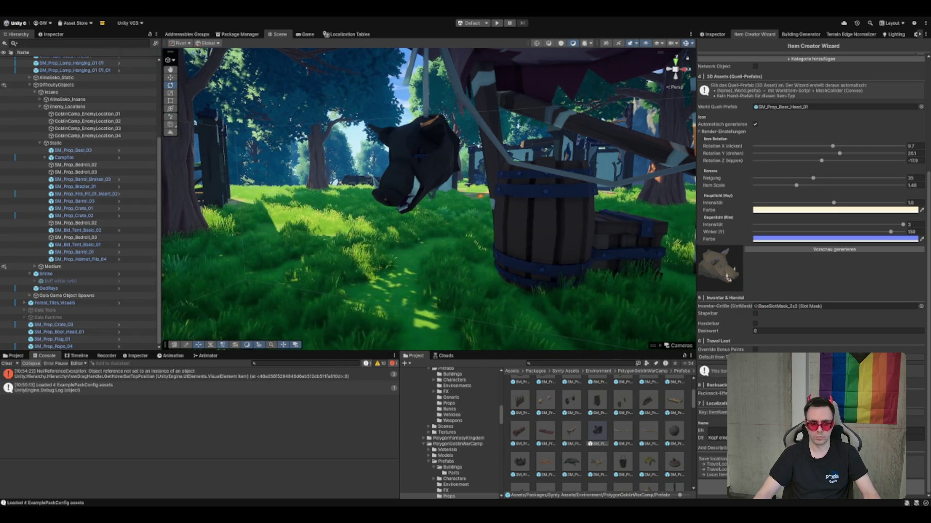
left_click(717, 431)
type("Boar's he")
key("Return")
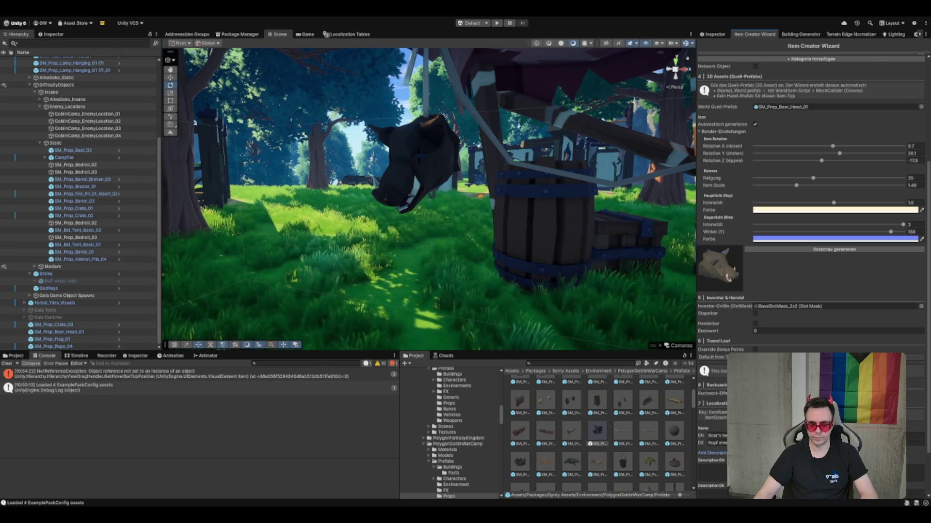
Begin the German description with 'Dieser Eberko…' in Description DE
scroll(810, 243, "down", 3)
type("Dies")
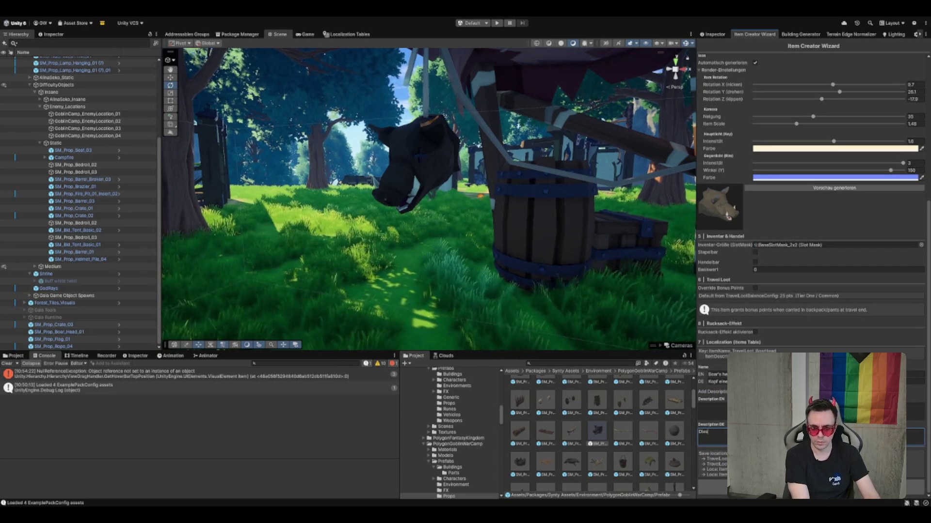
type("er Eberko")
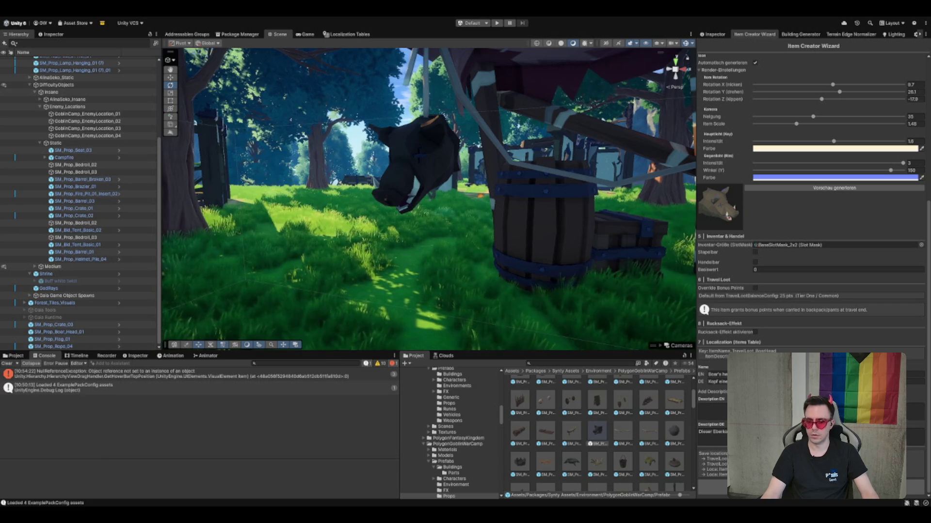
left_click_drag(632, 270, 556, 233)
scroll(813, 297, "up", 10)
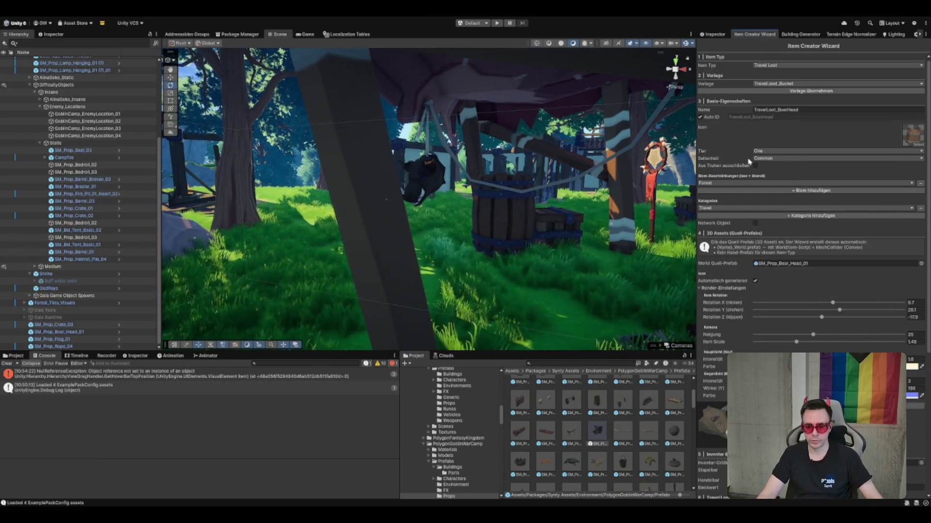
Tick Aus Truhen ausschließen so the Rare boar head item is excluded from chests
scroll(791, 188, "down", 5)
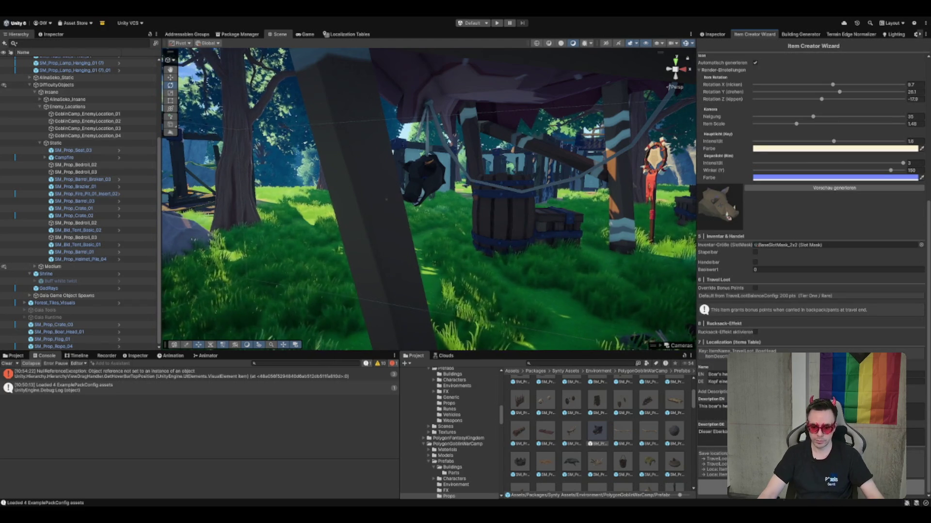
scroll(751, 194, "up", 5)
left_click(755, 168)
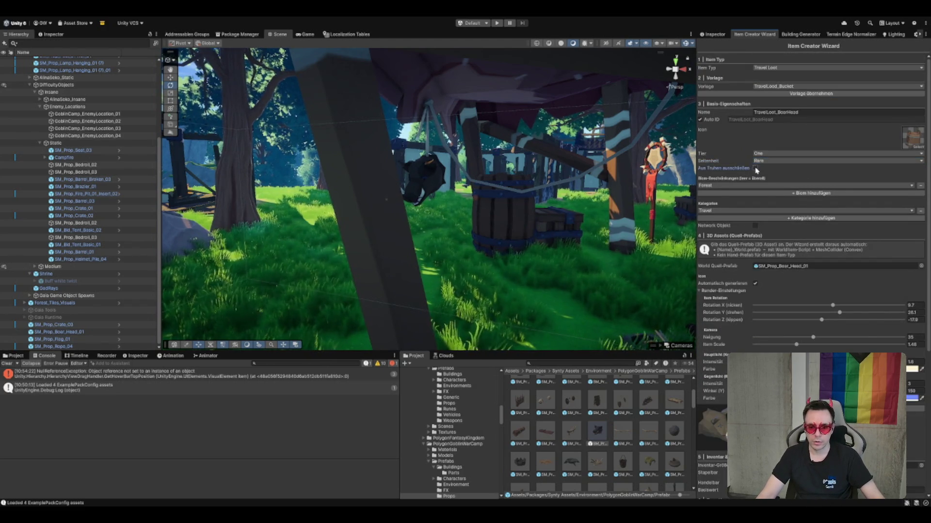
scroll(768, 207, "down", 5)
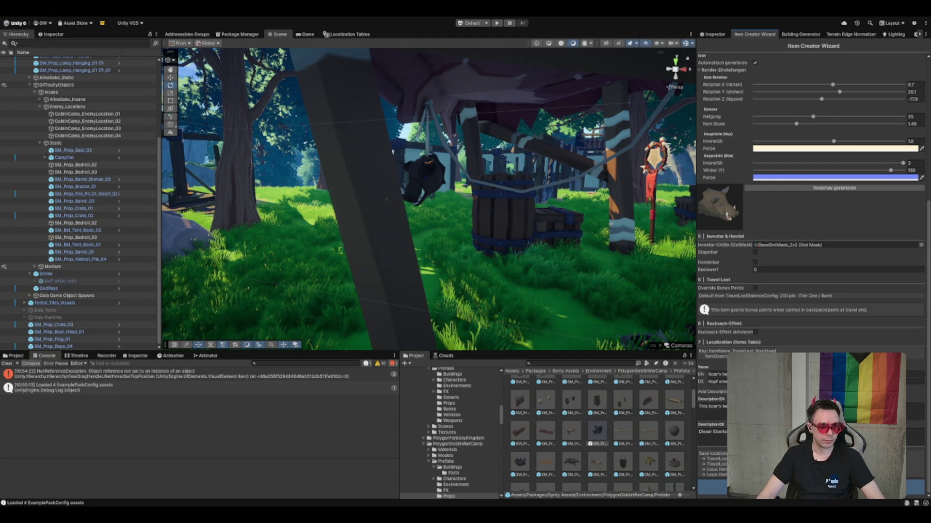
Create an empty child named LootItems under the Insane difficulty group
left_click(422, 166)
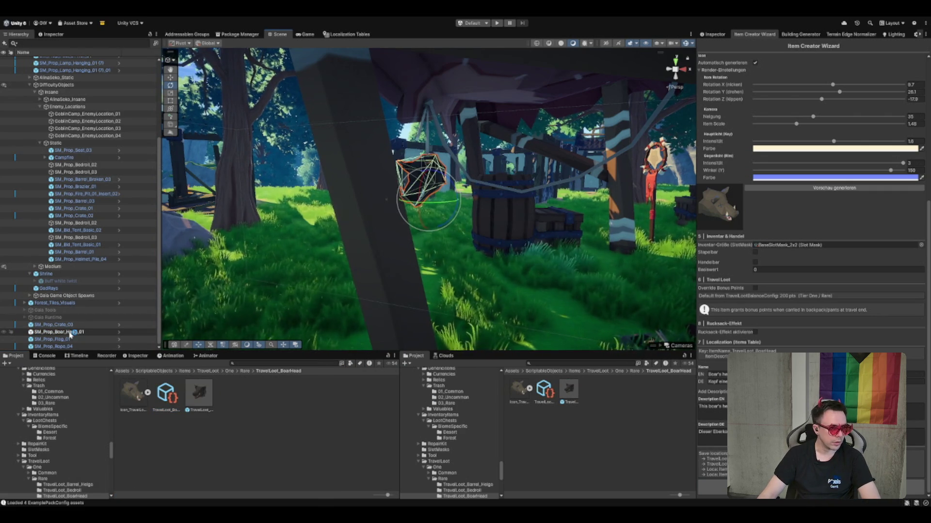
left_click(82, 107)
key("Left")
key("Down")
key("Left")
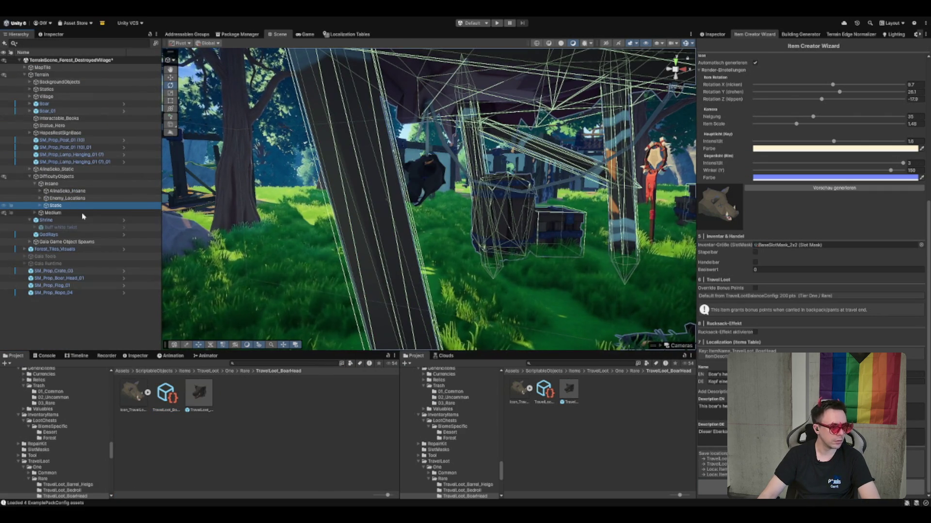
left_click(58, 184)
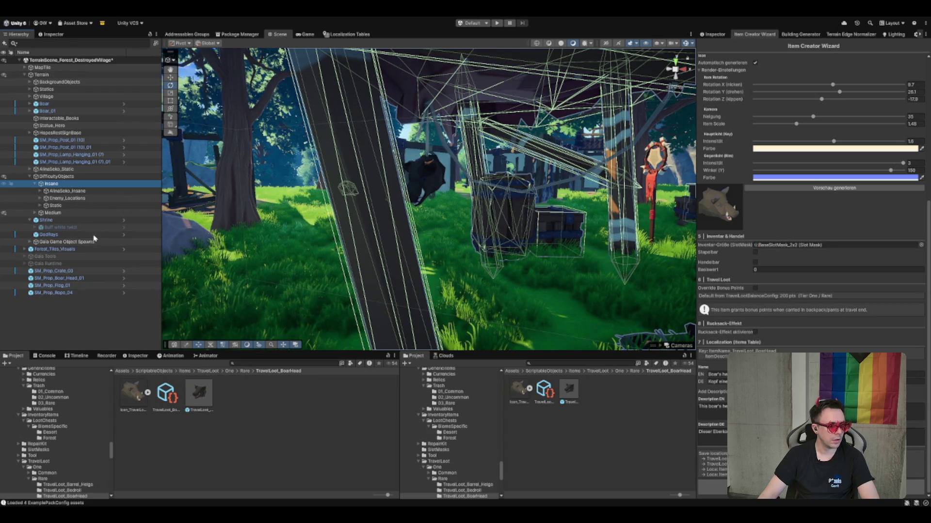
key("alt+shift+n")
type("Loot")
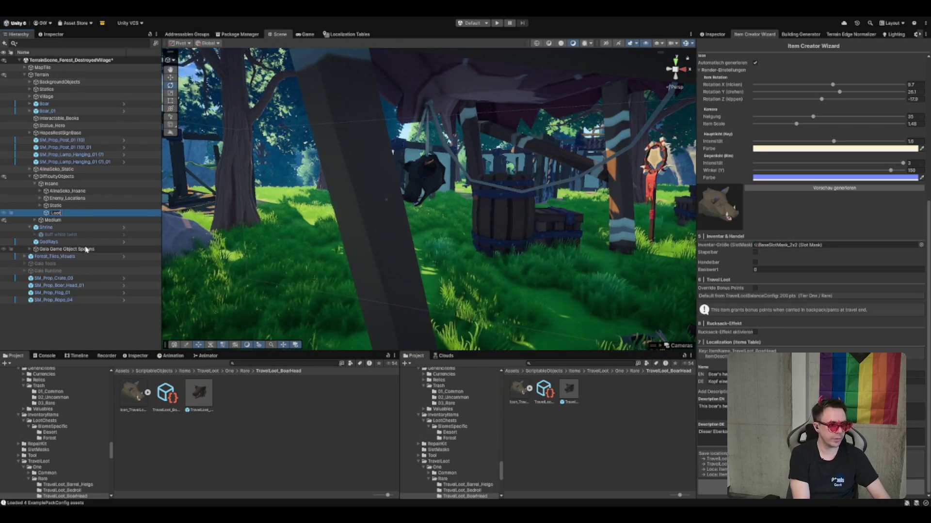
type("Items")
key("Return")
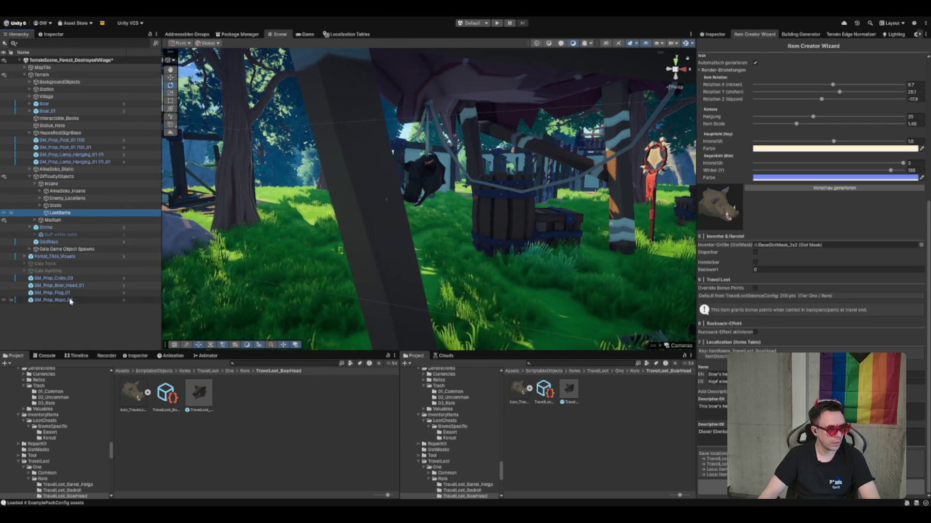
Move SM_Prop_Boar_Head_01 into the LootItems group
left_click_drag(73, 286, 73, 213)
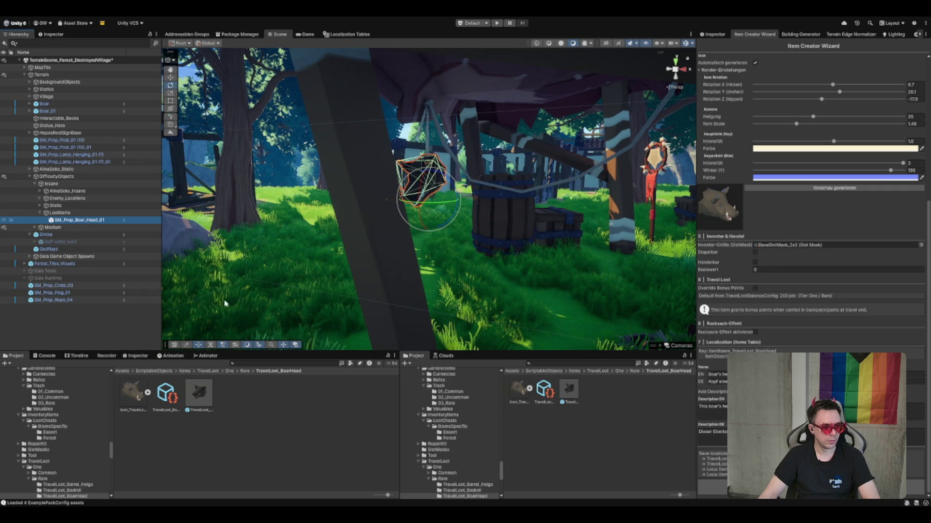
scroll(827, 229, "up", 5)
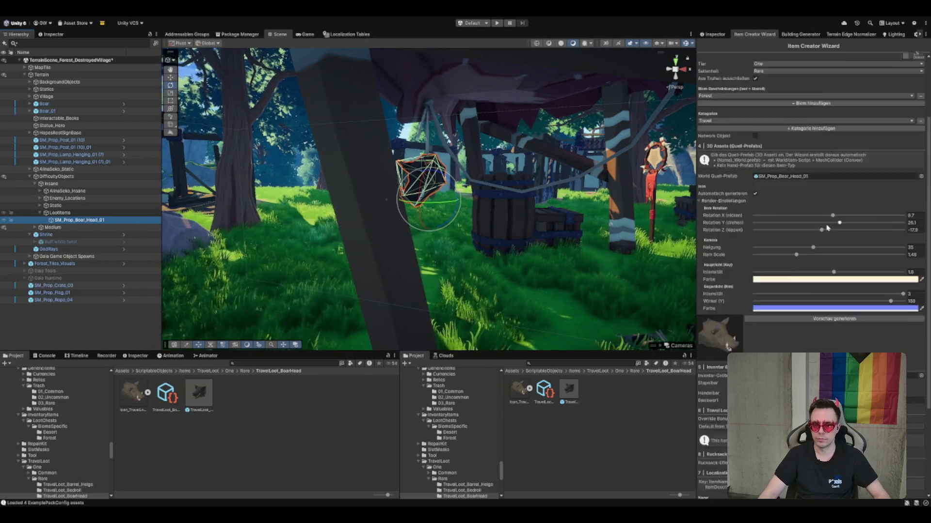
scroll(827, 229, "up", 3)
left_click(798, 112)
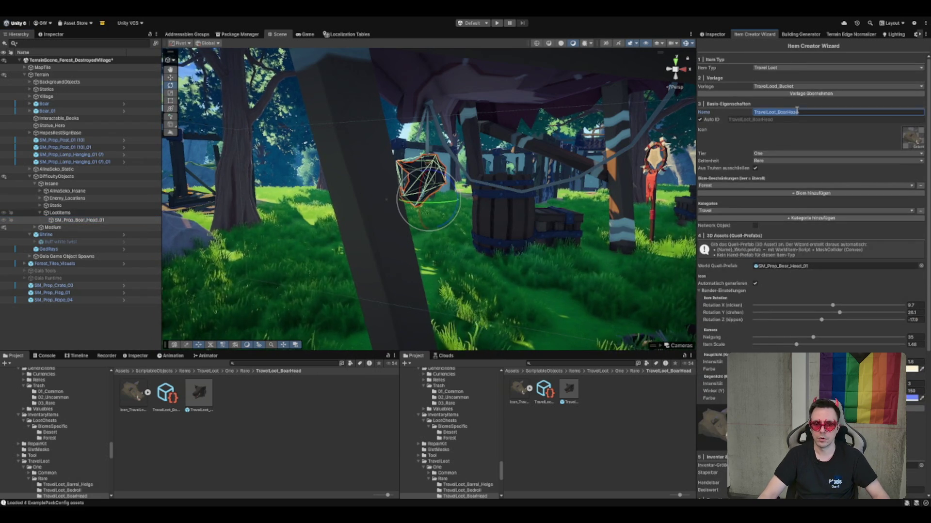
Rename the boar head object to LootItemLocation_TravelLoot_BoarHead
left_click(726, 35)
left_click(807, 45)
type("Loot")
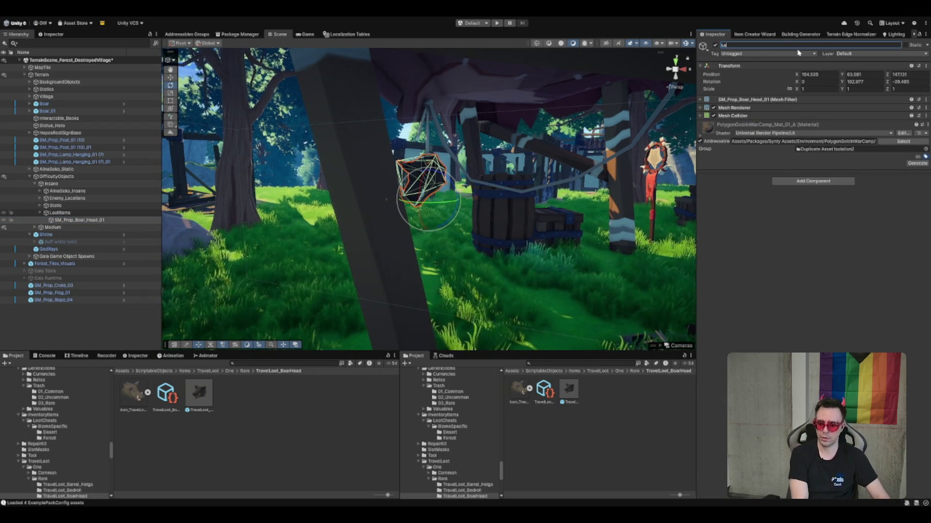
type("ItemLocation")
type("_TravelLoot_BoarHead")
key("Return")
Remove the Mesh Collider, Mesh Renderer and Mesh Filter components
right_click(766, 120)
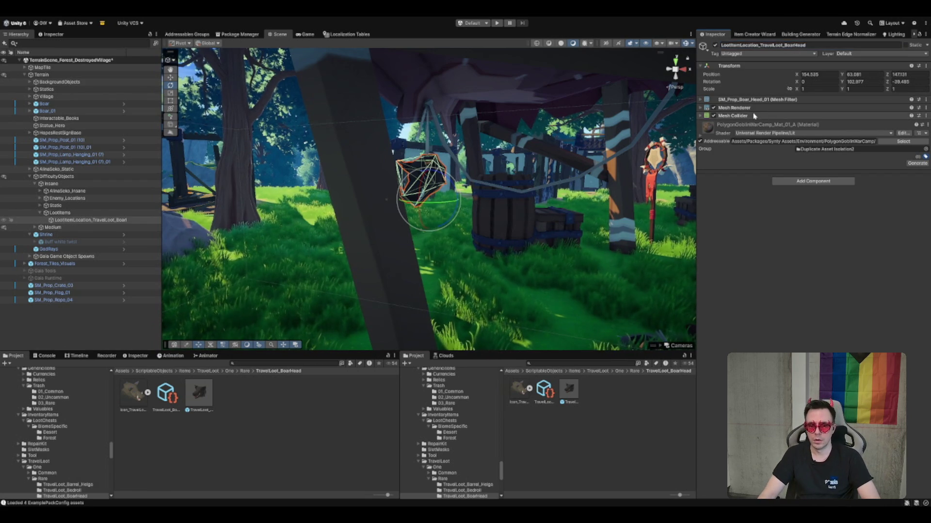
left_click(812, 155)
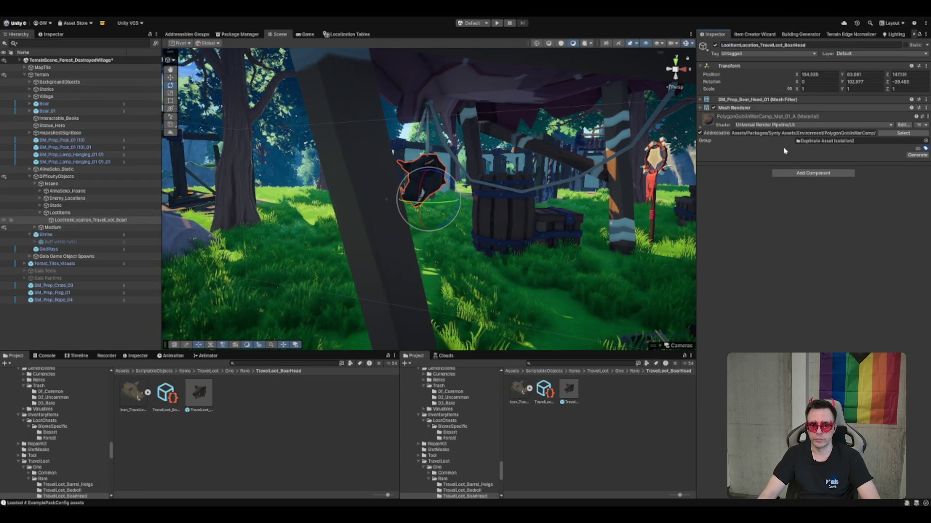
right_click(777, 101)
left_click(839, 147)
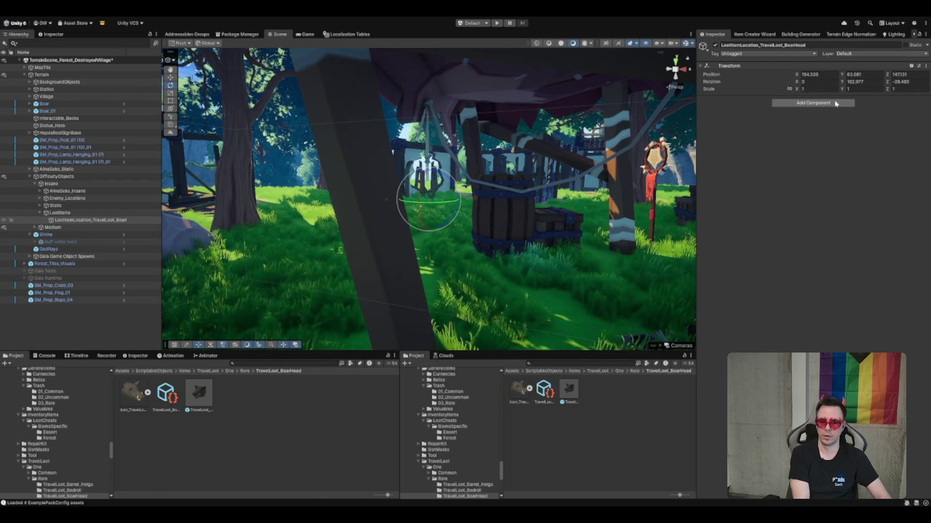
Add a Loot Item Location using the TravelLoot_BoarHead template with Weight 10
left_click(835, 103)
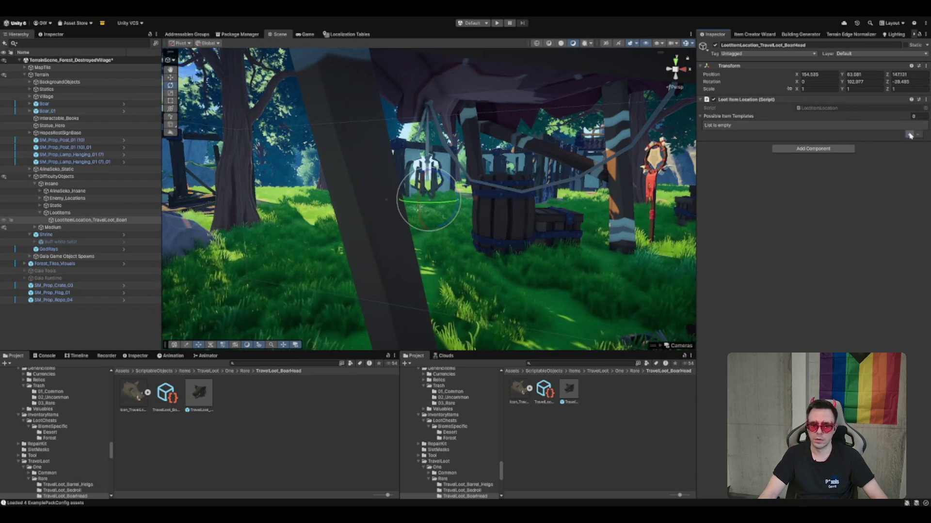
left_click(910, 134)
left_click_drag(199, 393, 853, 133)
left_click(853, 140)
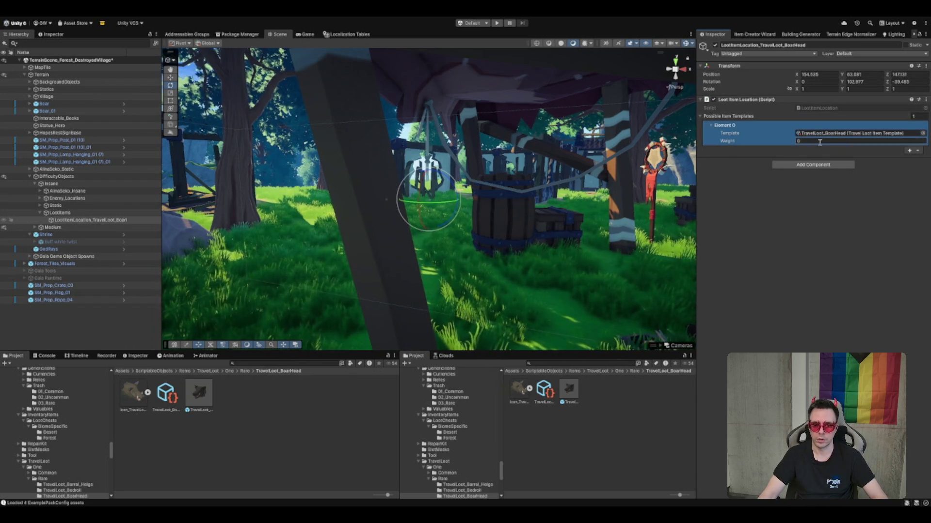
type("10")
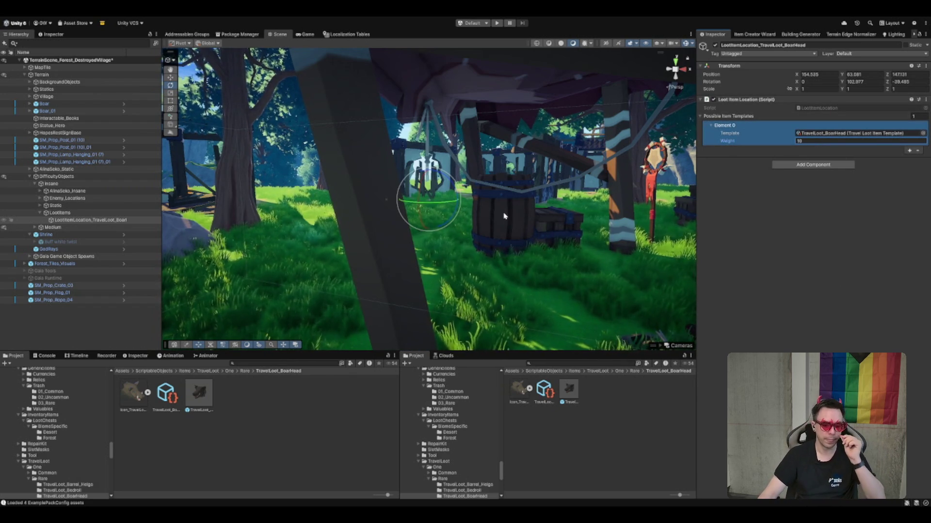
left_click(567, 394)
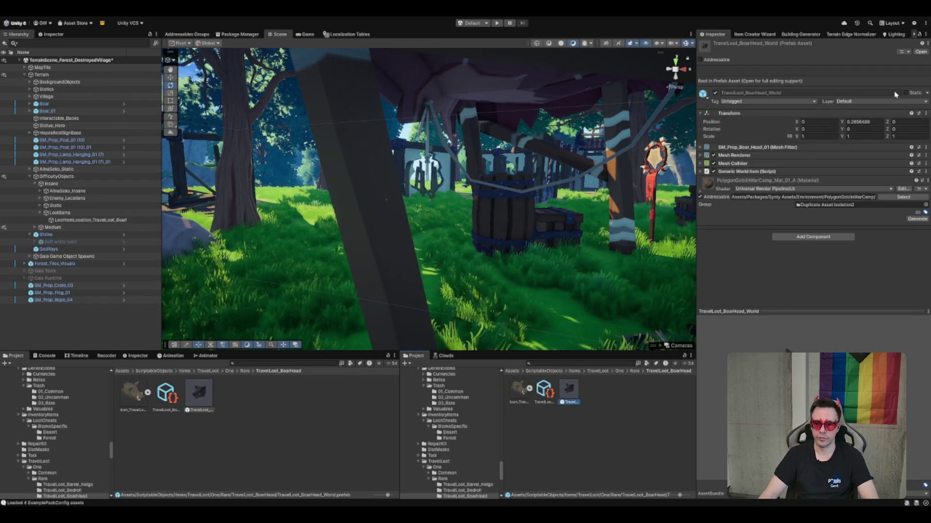
Set the TravelLoot_BoarHead_World prefab's Transform Position Y to 0
left_click(868, 122)
type("0")
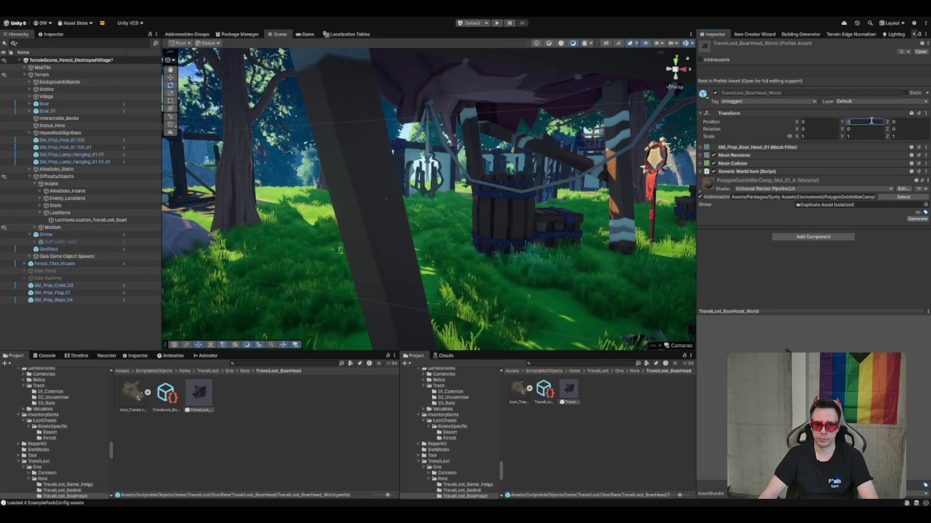
key("ctrl+z")
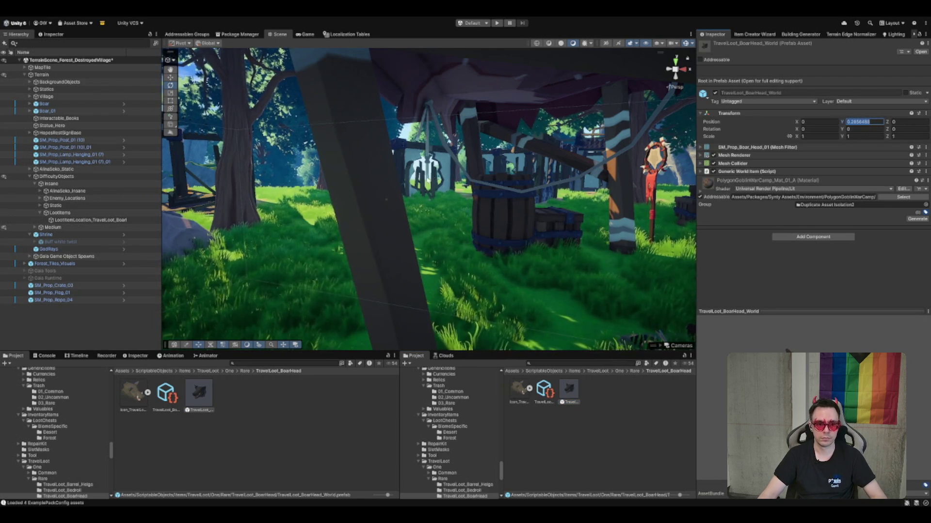
type("0")
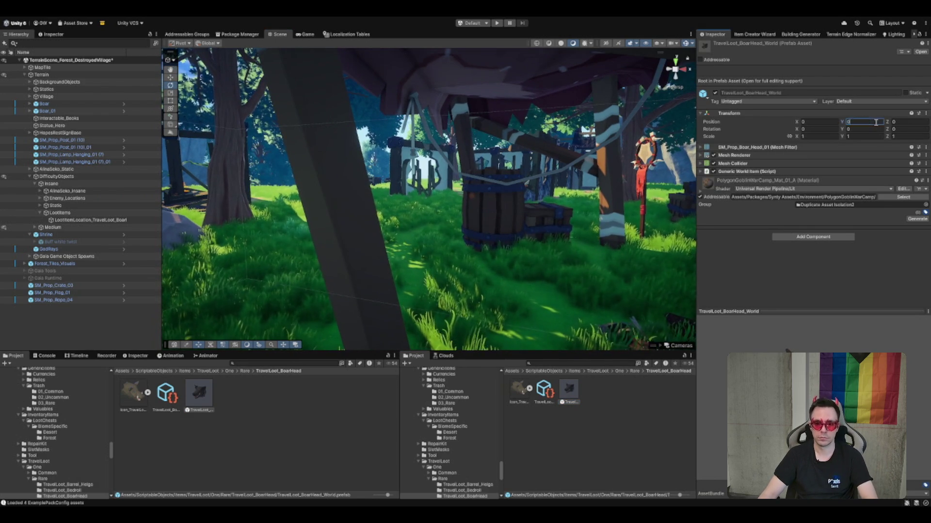
key("Return")
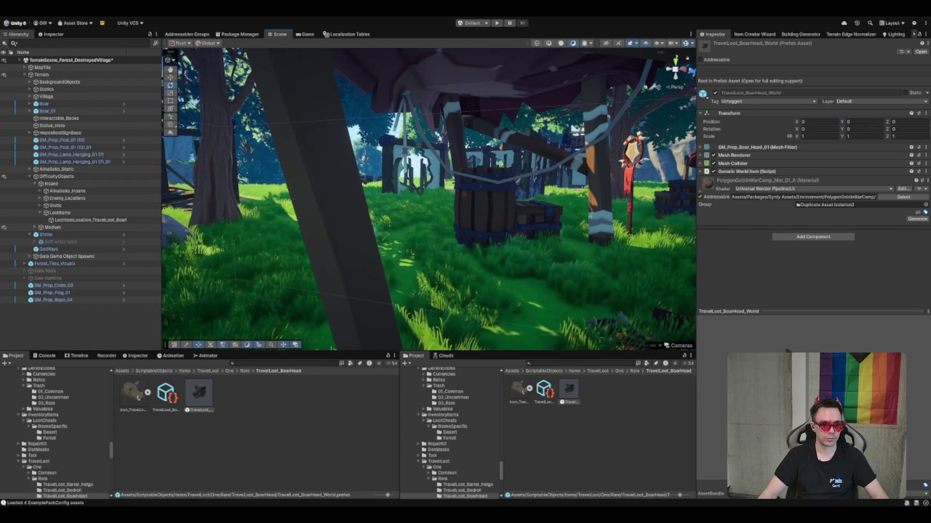
left_click(97, 220)
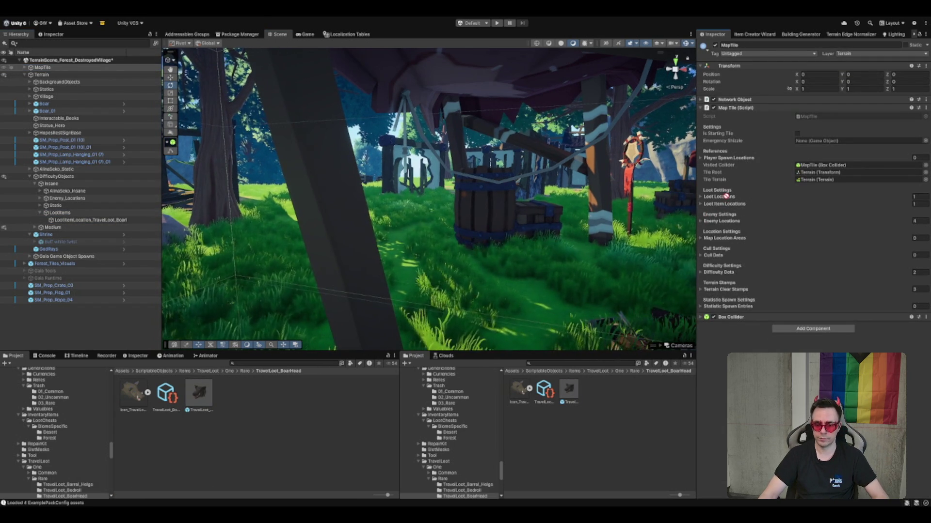
Move SM_Prop_Crate_03 through SM_Prop_Rope_04 under Insane's Static group and collapse Insane
left_click(53, 285)
left_click(62, 300, "shift")
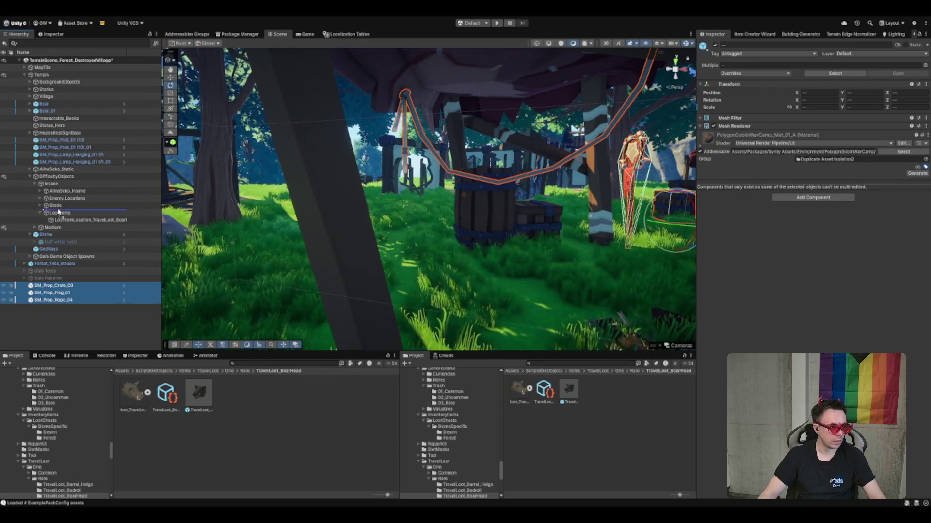
left_click_drag(59, 207, 57, 206)
left_click(63, 184)
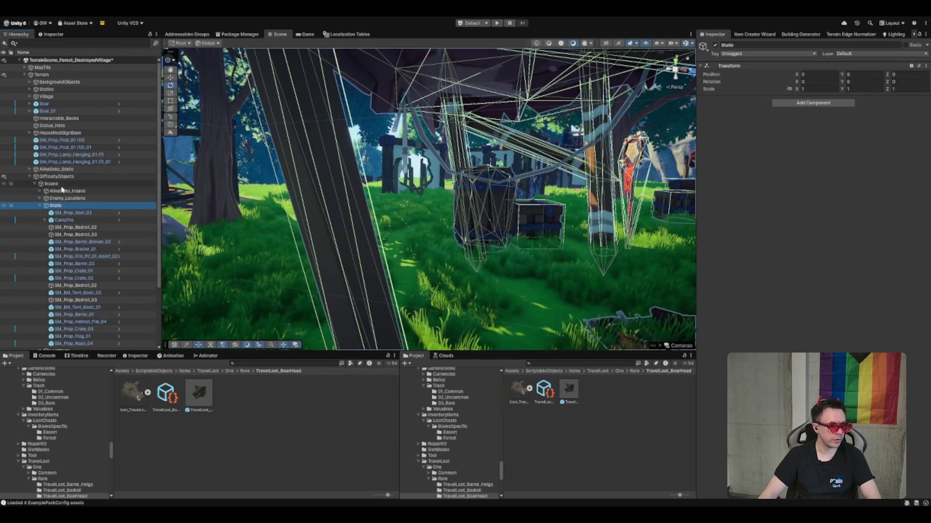
key("Left")
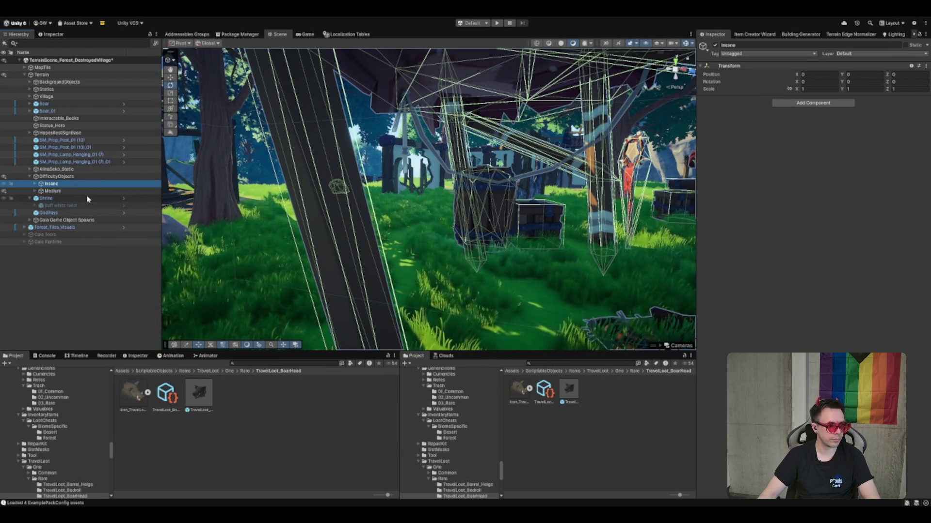
Browse the Shrine, Medium and DifficultyObjects groups, ending on Forest_Tiles_Visuals
left_click(84, 206)
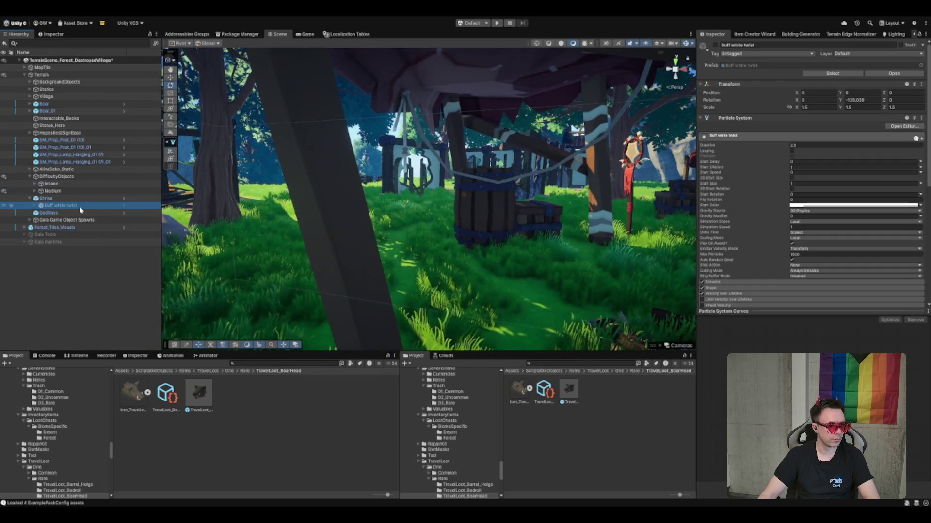
left_click(91, 199)
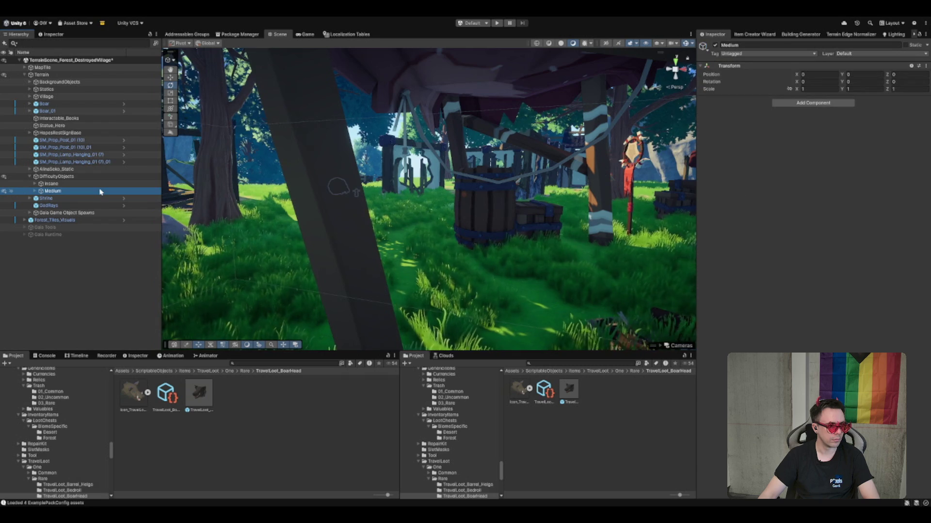
key("Down")
double_click(96, 192)
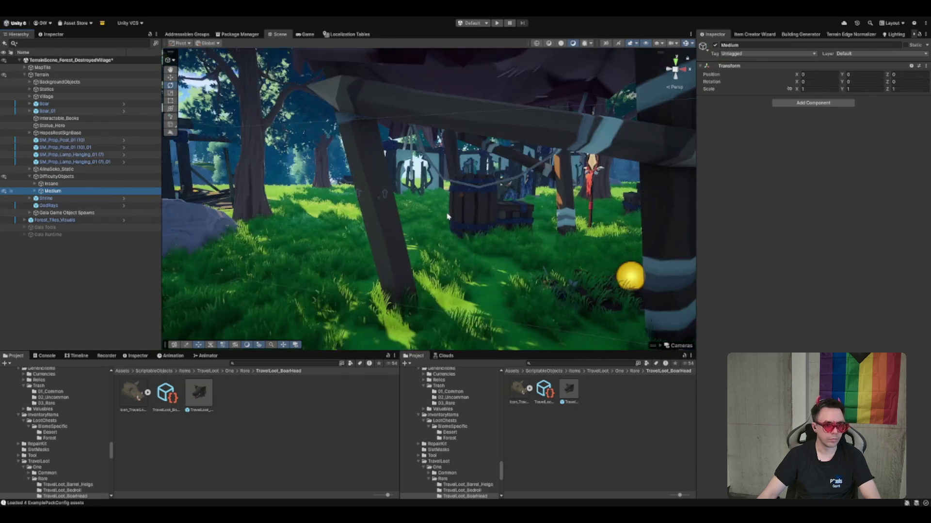
left_click_drag(501, 212, 582, 206)
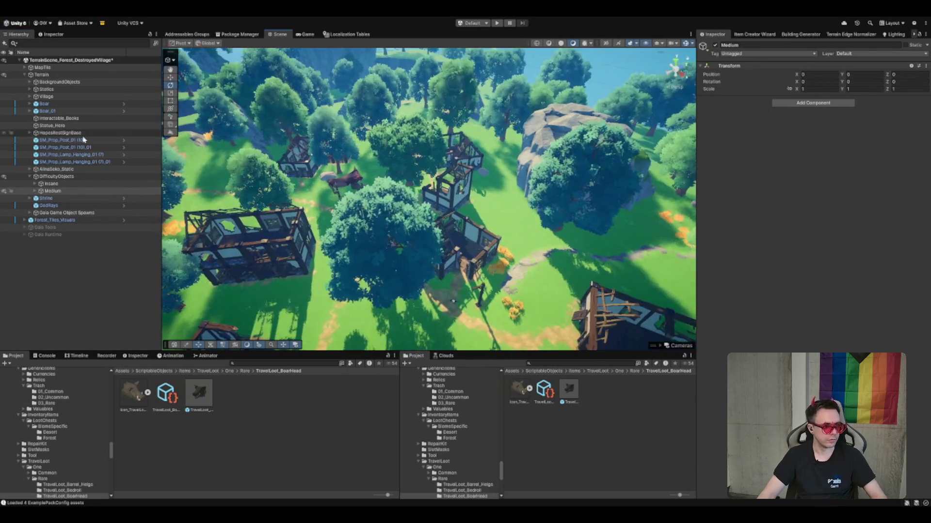
left_click(52, 191)
left_click(53, 178)
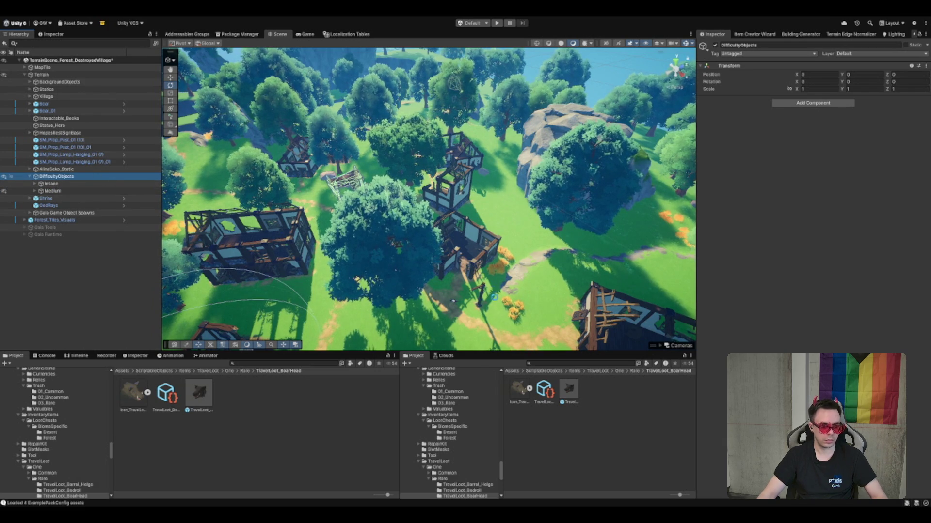
left_click(49, 221)
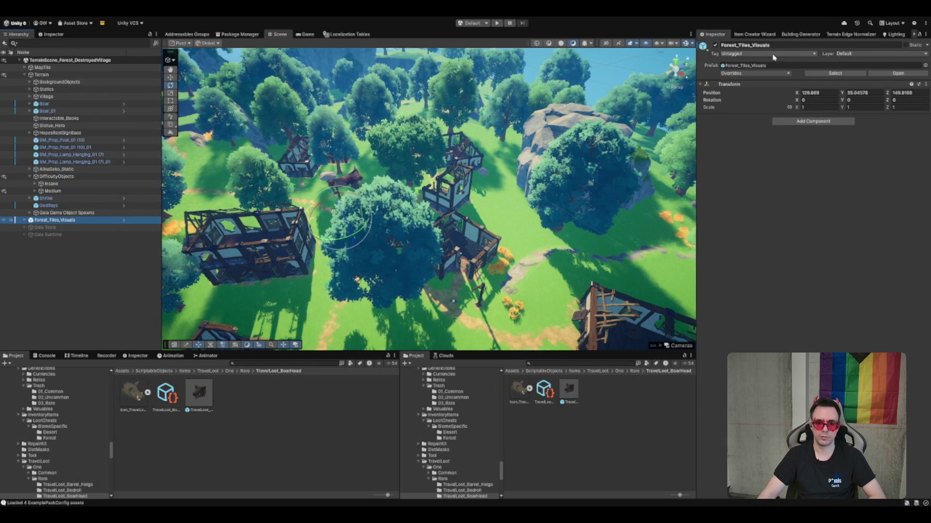
Open the Boot scene from Assets/Scenes and start play mode
key("f")
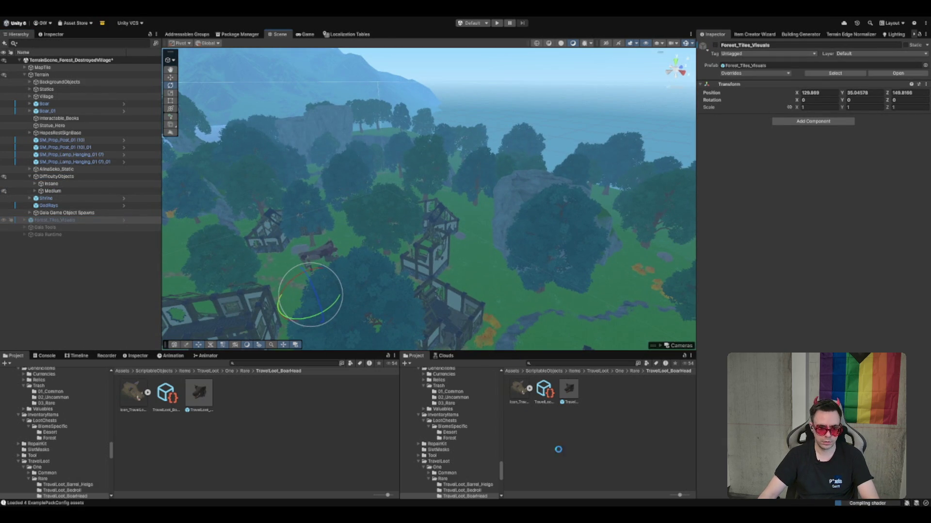
left_click(538, 438)
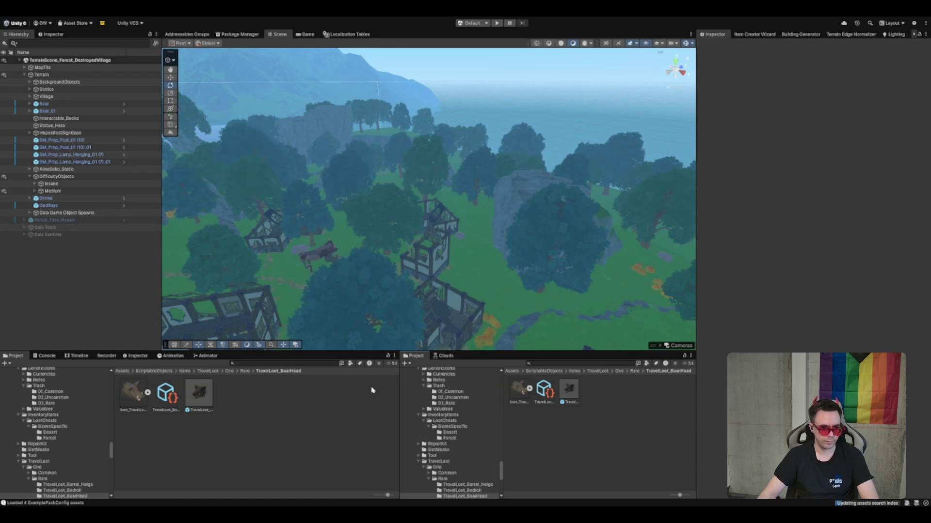
scroll(453, 435, "down", 5)
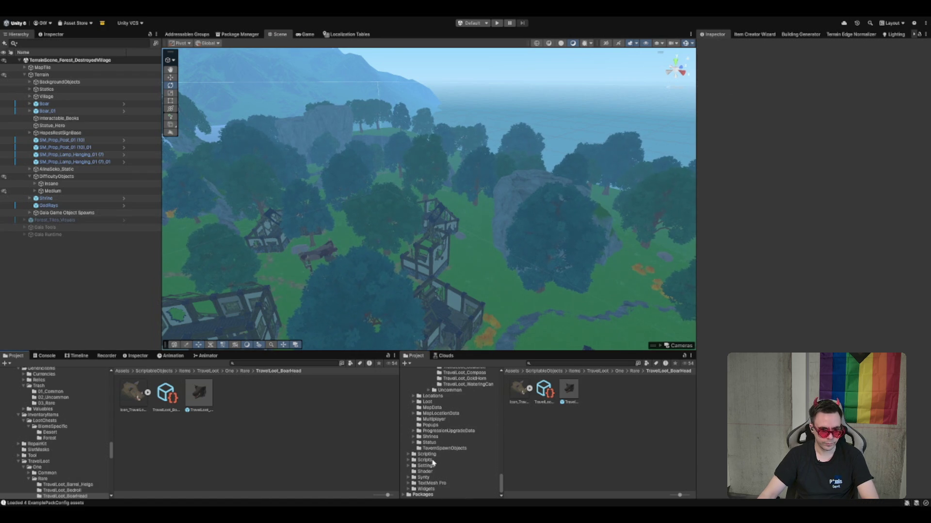
scroll(435, 456, "up", 4)
key("Left")
key("Left")
key("Left")
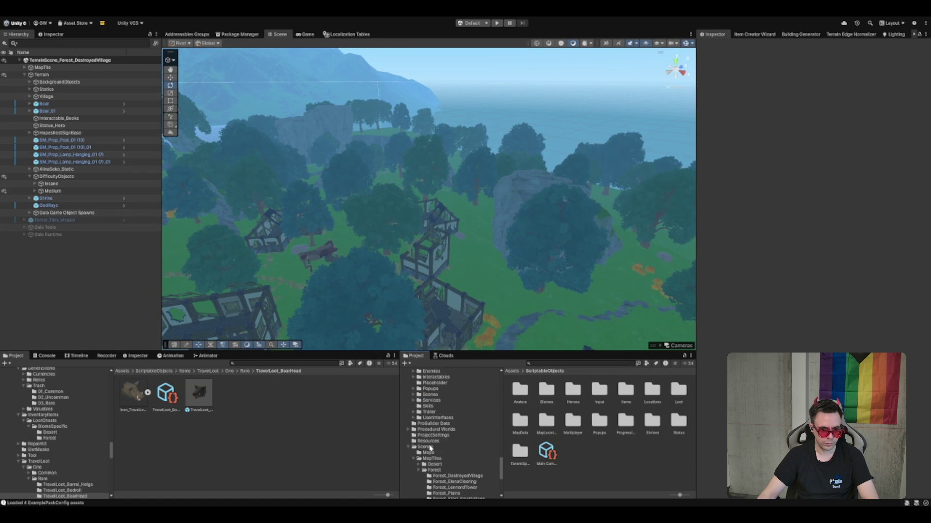
left_click(427, 447)
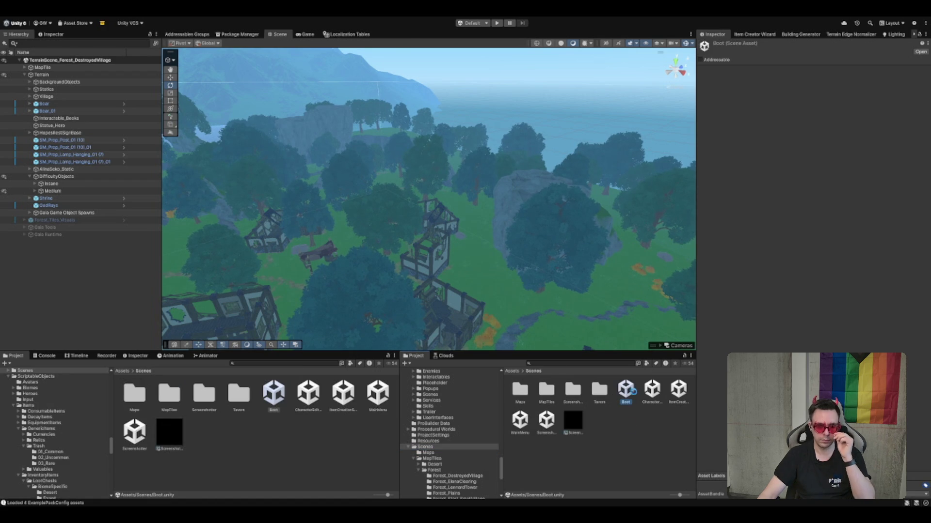
double_click(627, 390)
left_click(498, 23)
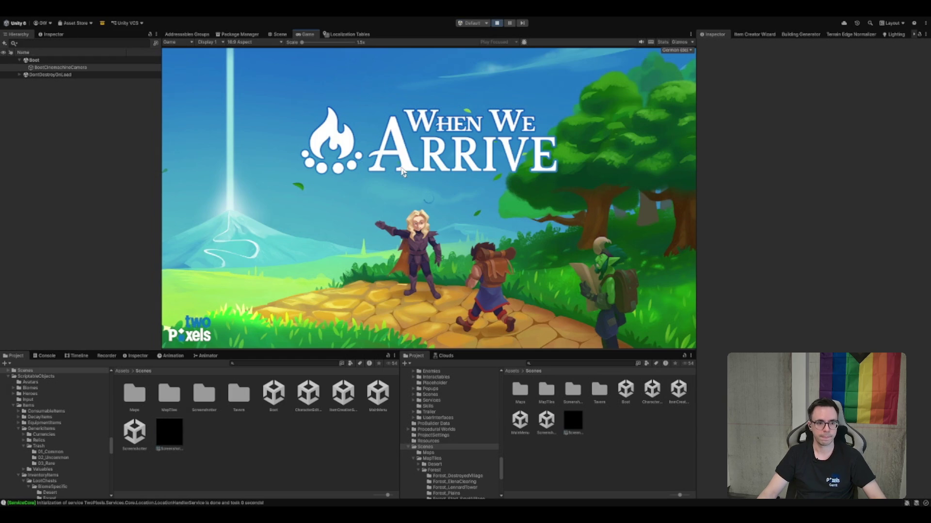
Expand DontDestroyOnLoad > GameManager in the Hierarchy to reveal its child services
left_click(67, 60)
left_click(61, 75)
left_click(55, 126)
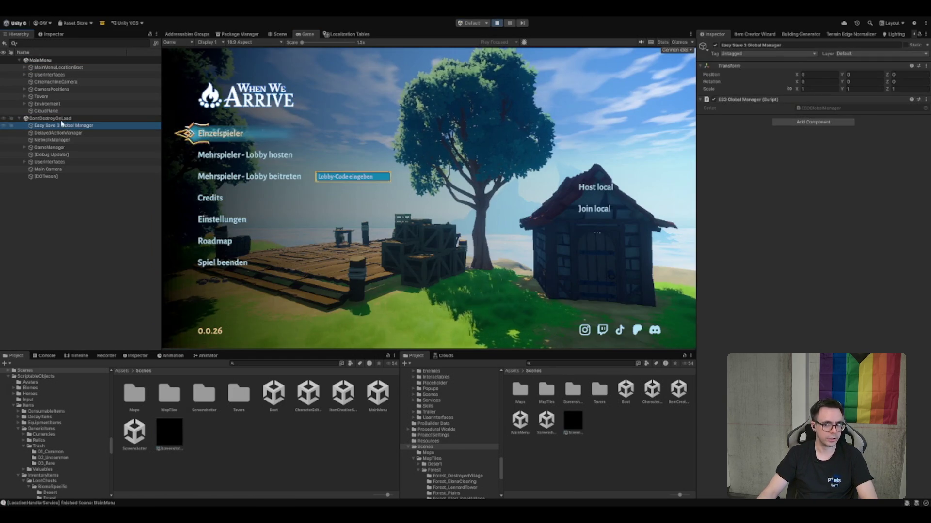
left_click(97, 147)
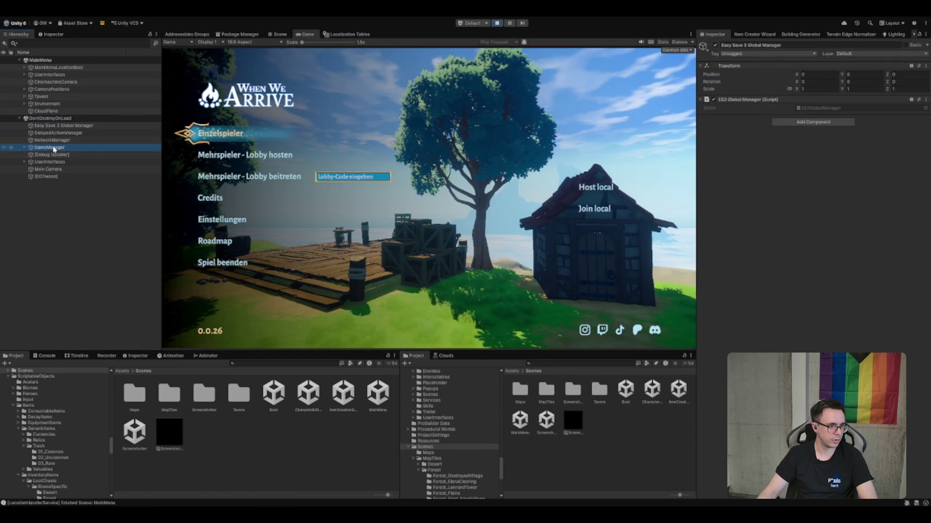
key("Right")
left_click(103, 154)
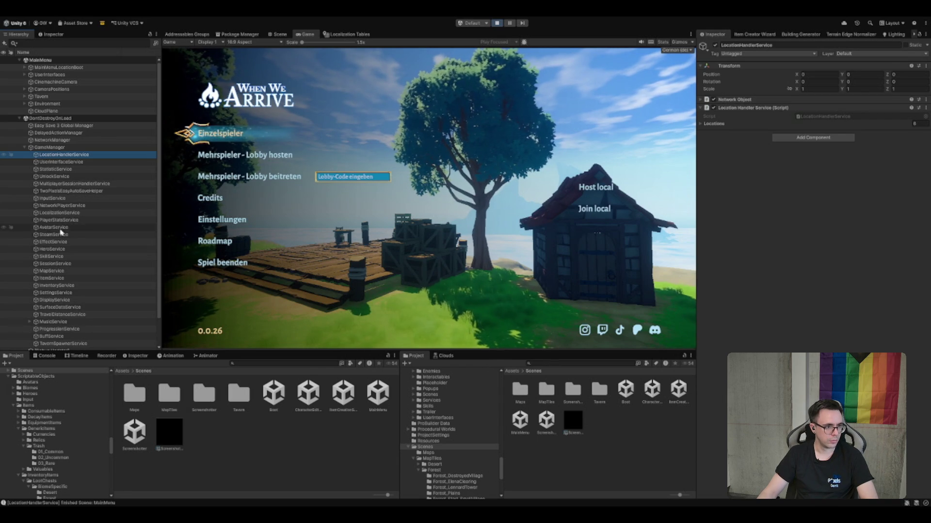
scroll(60, 222, "down", 3)
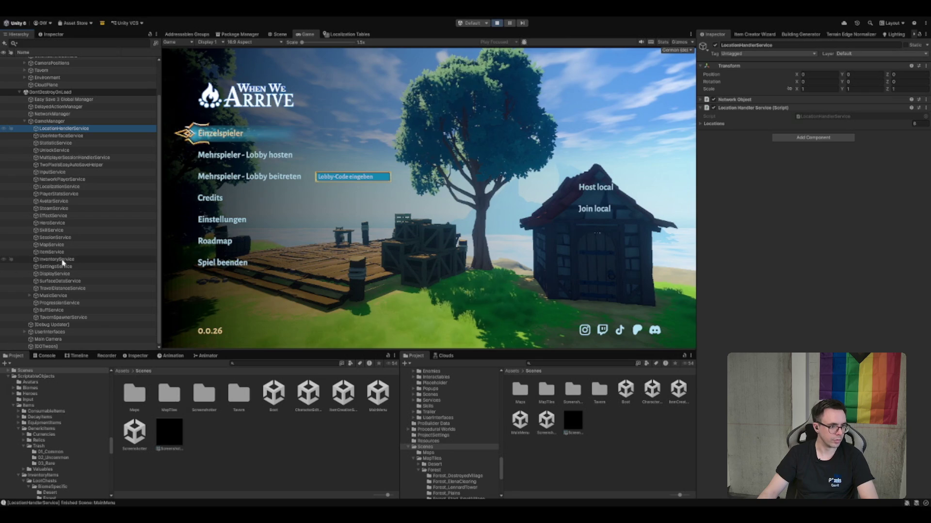
Set MapService's Debug Test Tiles Element 0 difficulty to Insane, then start single-player (Einzelspieler)
left_click(61, 245)
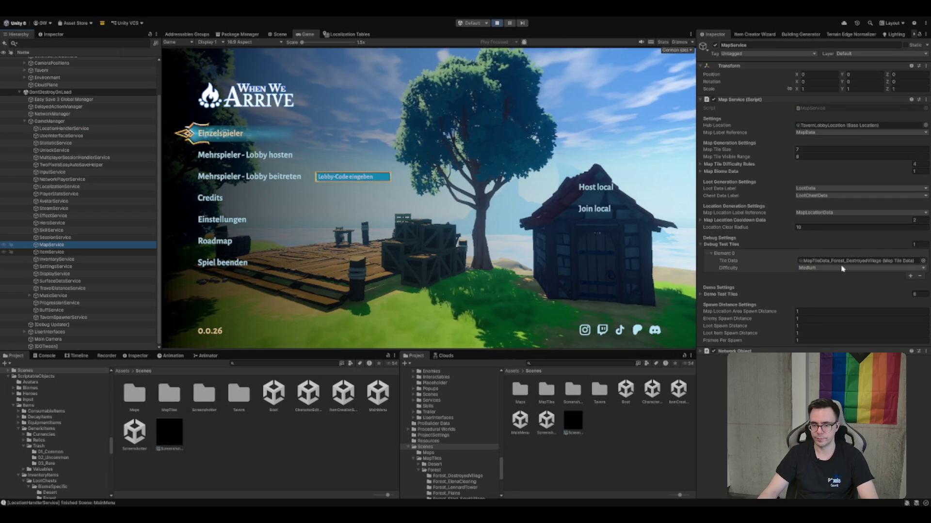
left_click(866, 267)
left_click(827, 304)
left_click(520, 162)
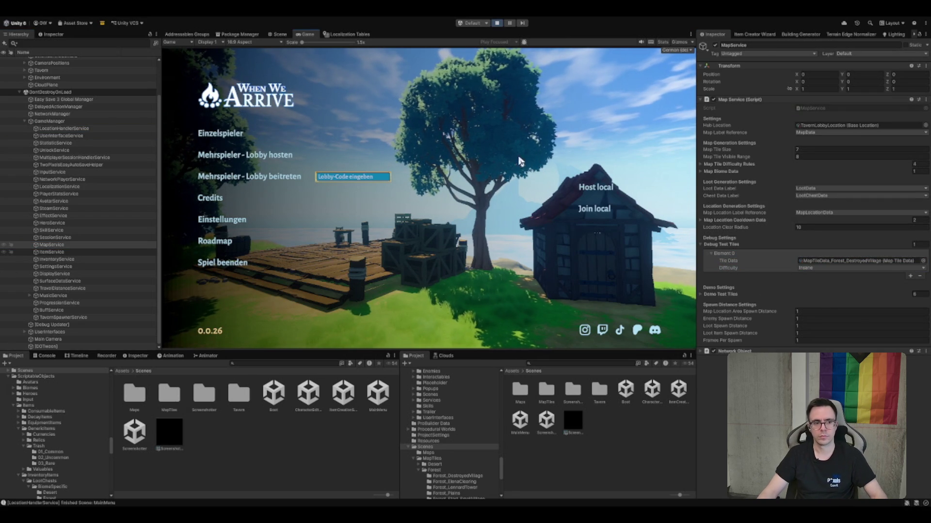
key("ctrl+s")
left_click(244, 134)
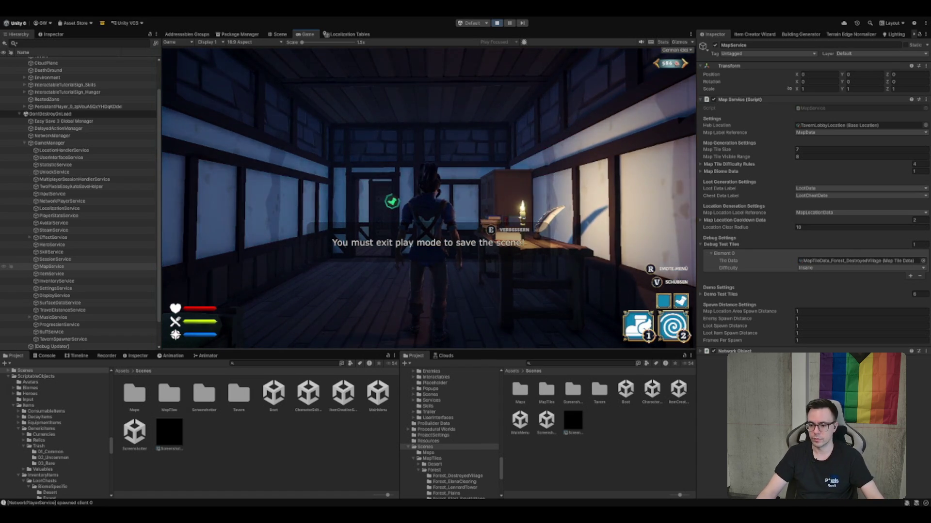
Walk the hero past the desk and across the tavern hall, then teleport through the portal into the forest
key("w")
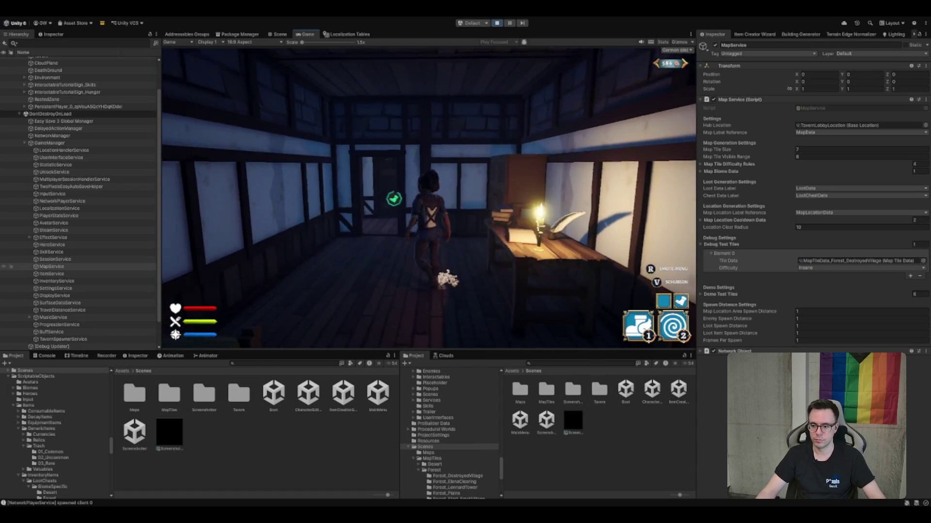
key("w")
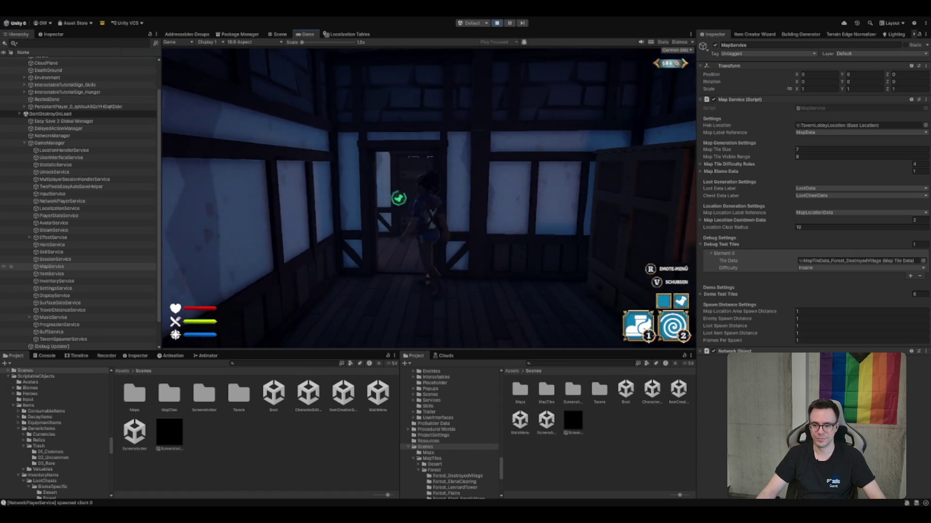
key("w")
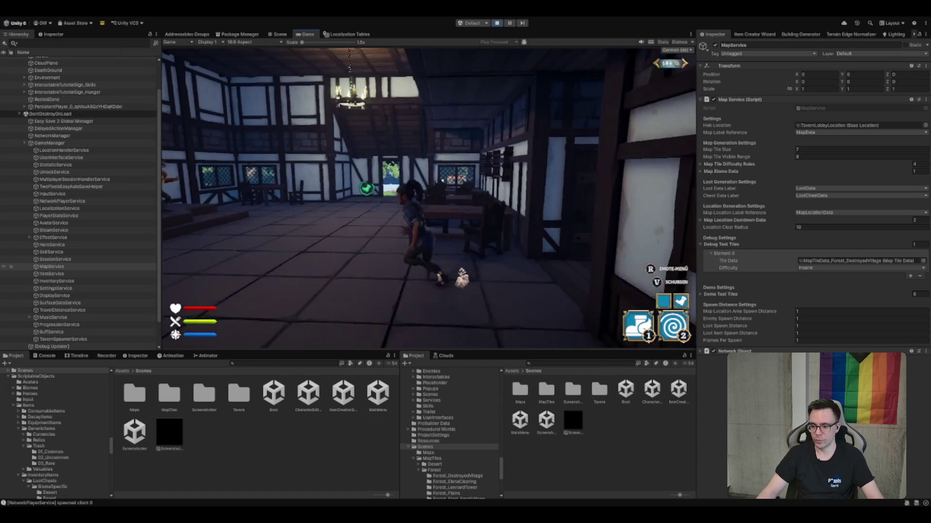
key("w")
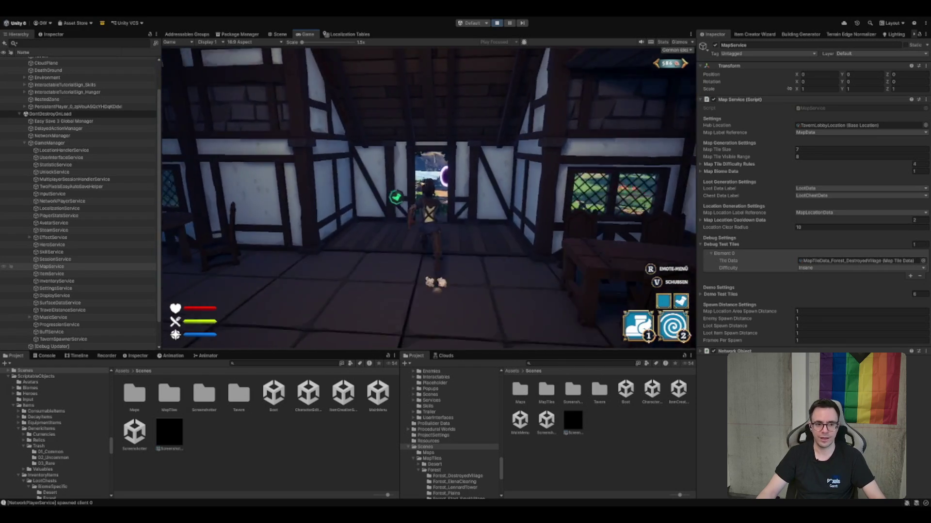
key("2")
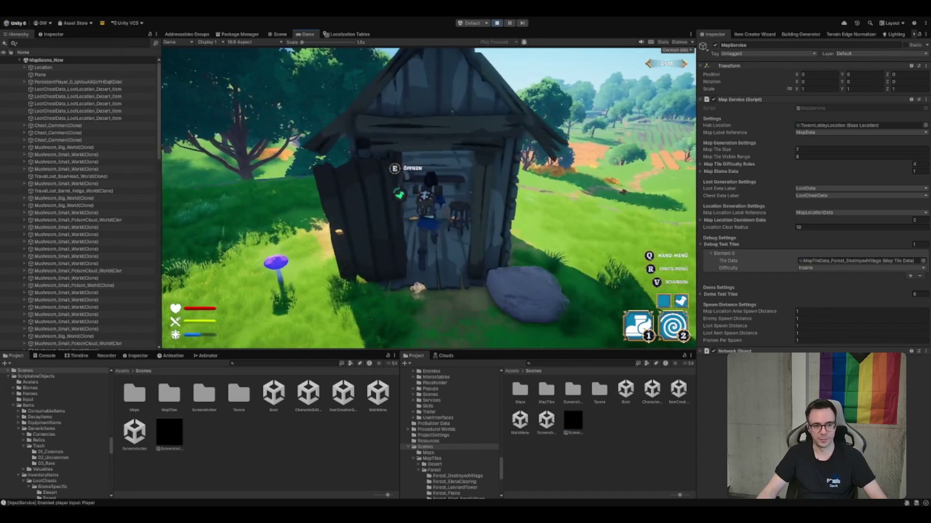
Open the hut chest's inventory to review its items, then close it and keep playing
key("e")
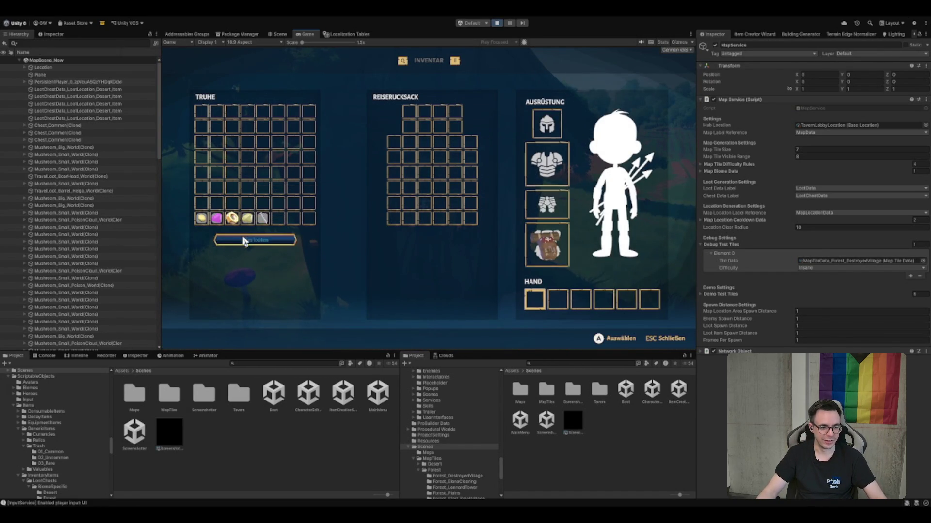
key("s")
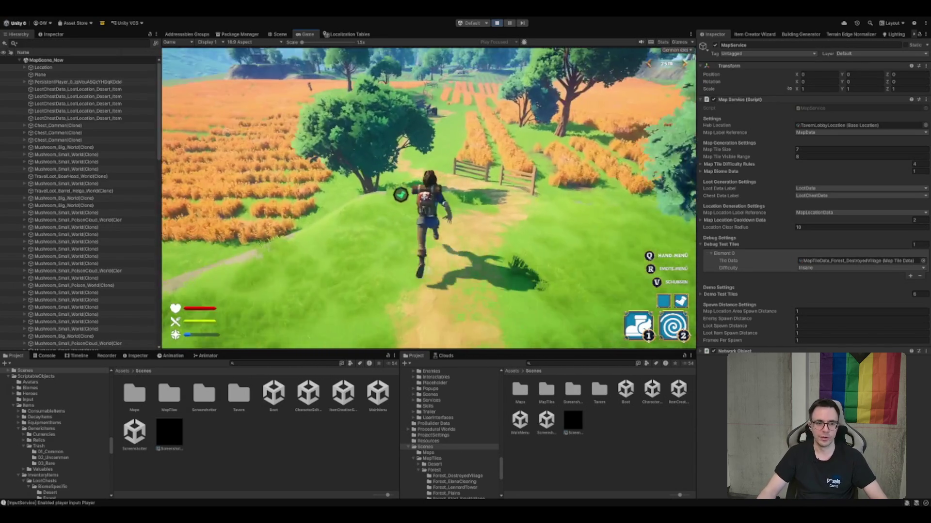
Run the hero along the fenced field path, using the smoke ability, toward the wooden camp
key("w")
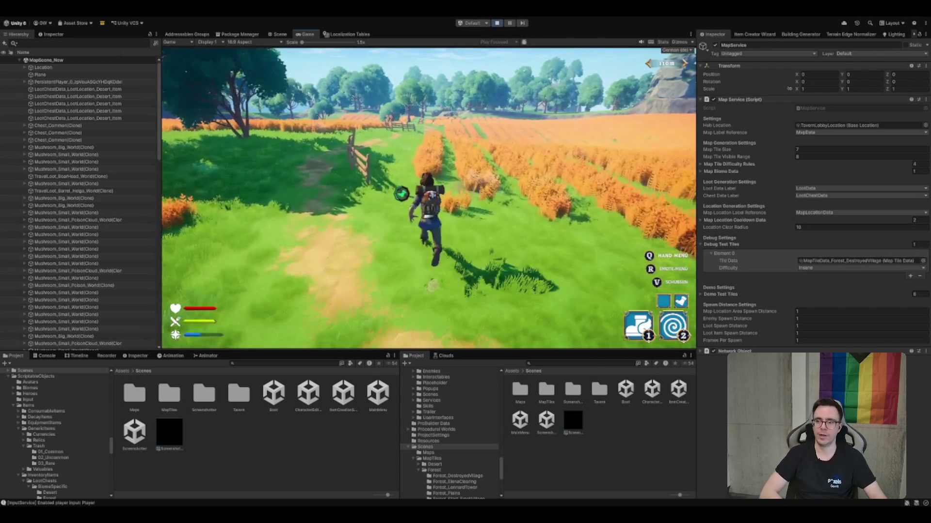
key("w")
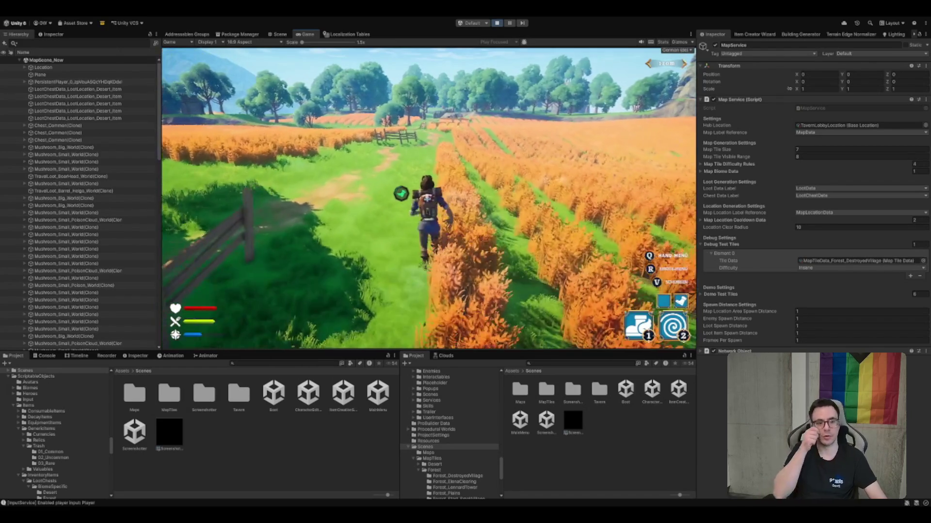
key("w")
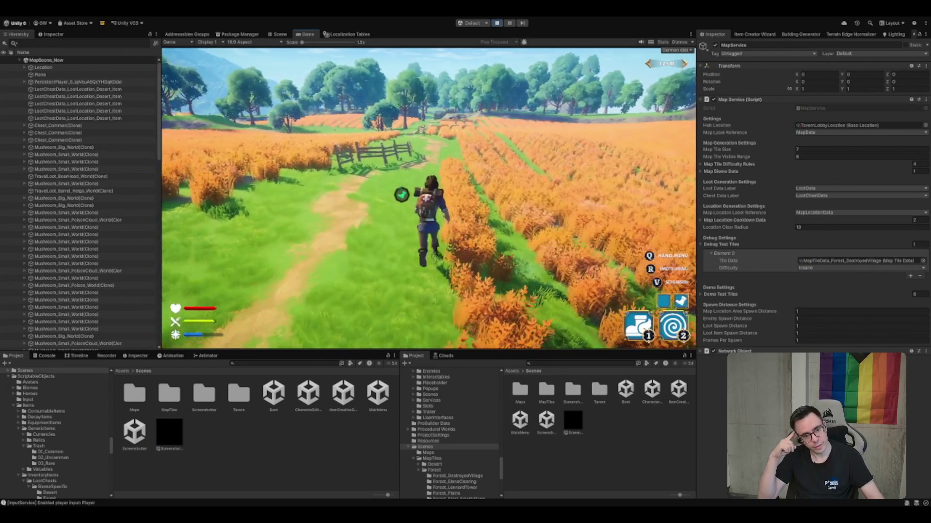
key("w")
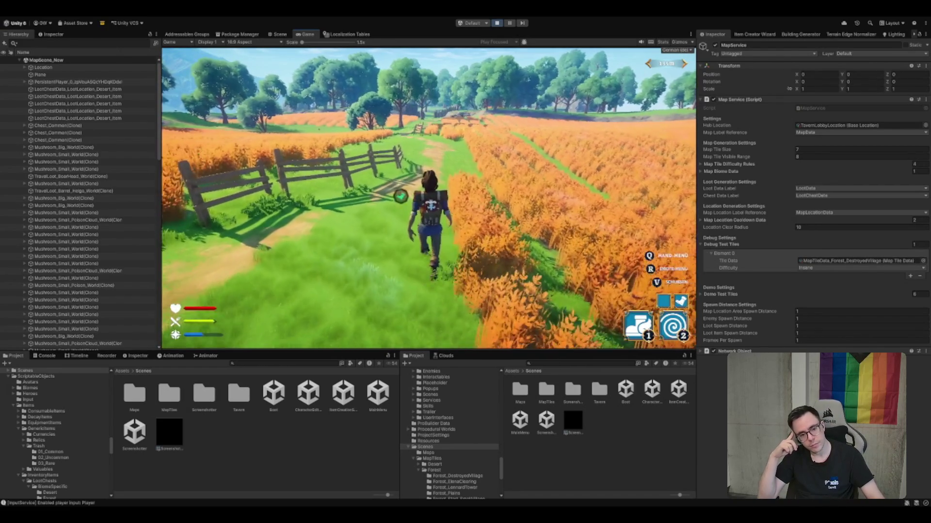
key("2")
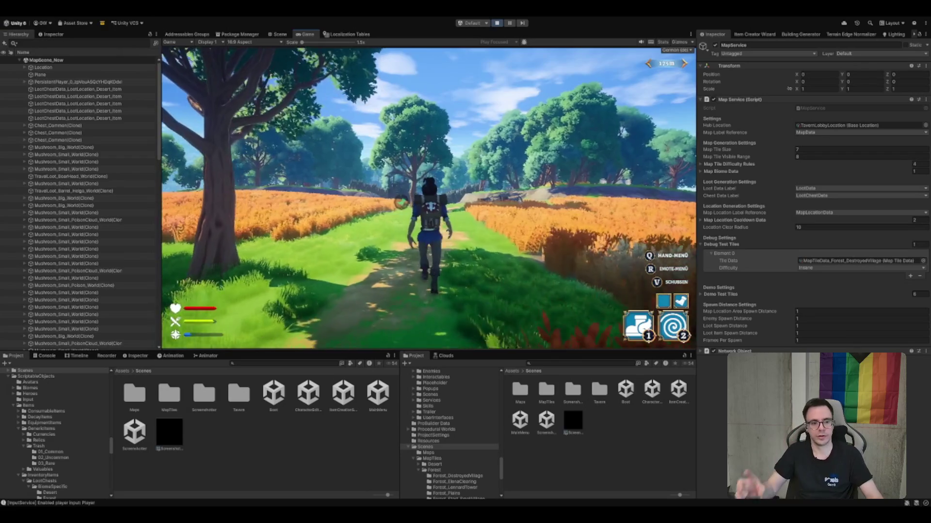
key("w")
key("w")
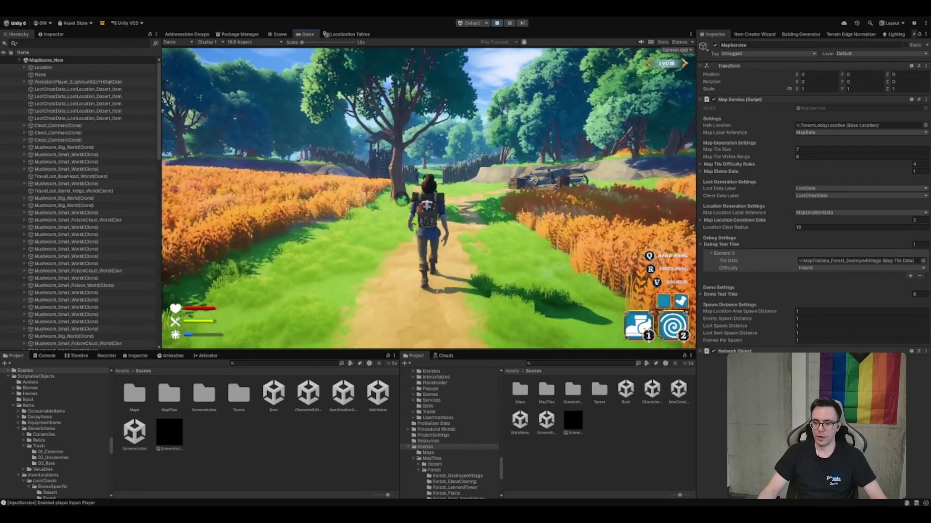
key("w")
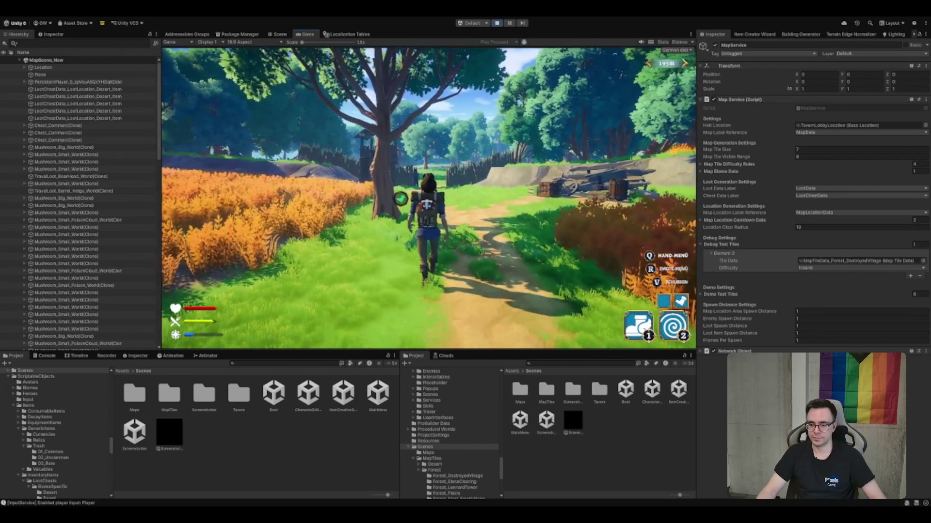
key("w")
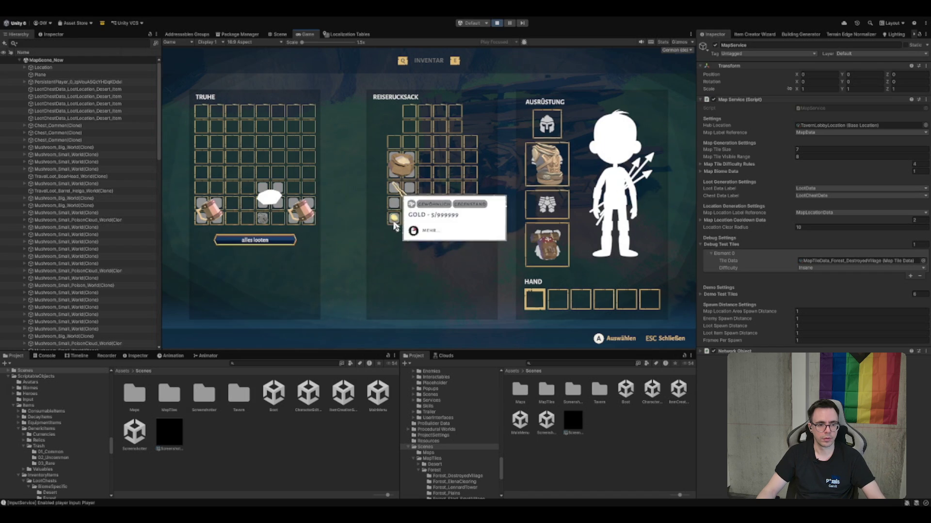
Close the inventory, run out through the palisade gate across the meadow, and dash toward the cliff
key("Escape")
key("w")
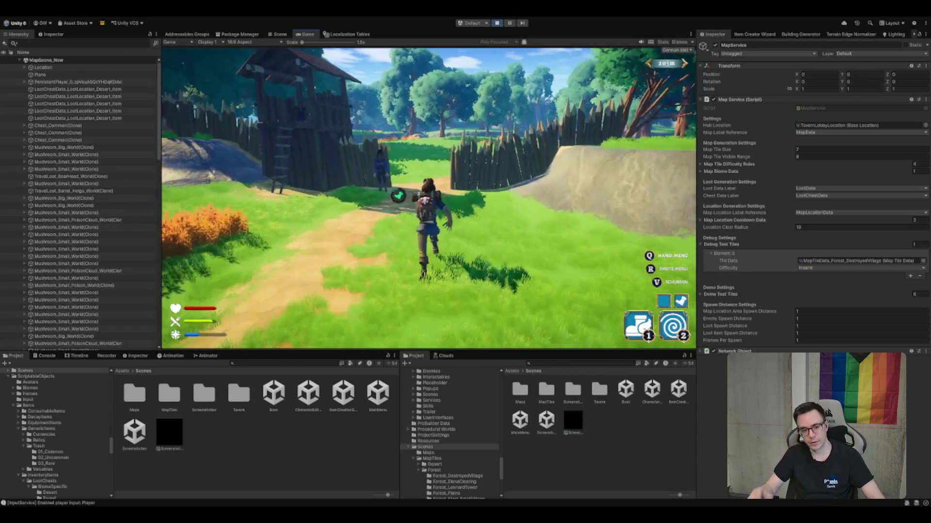
key("w")
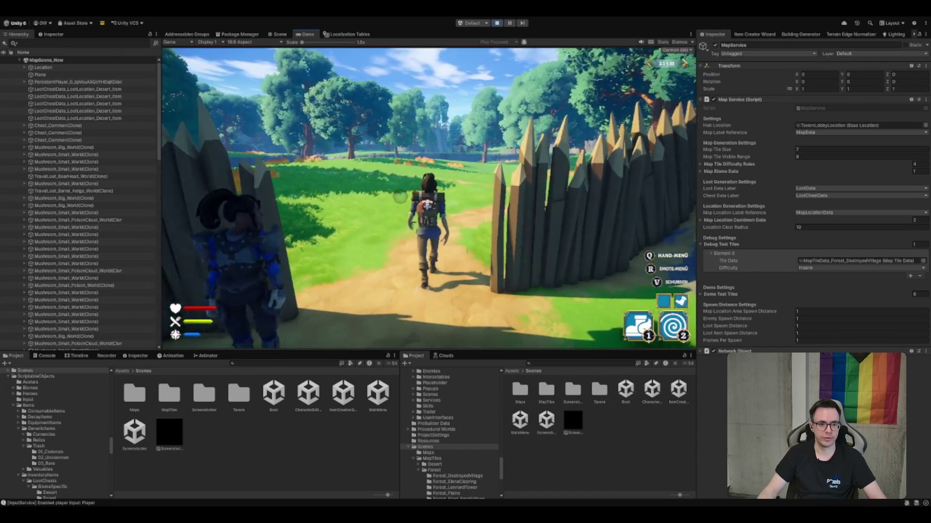
key("w")
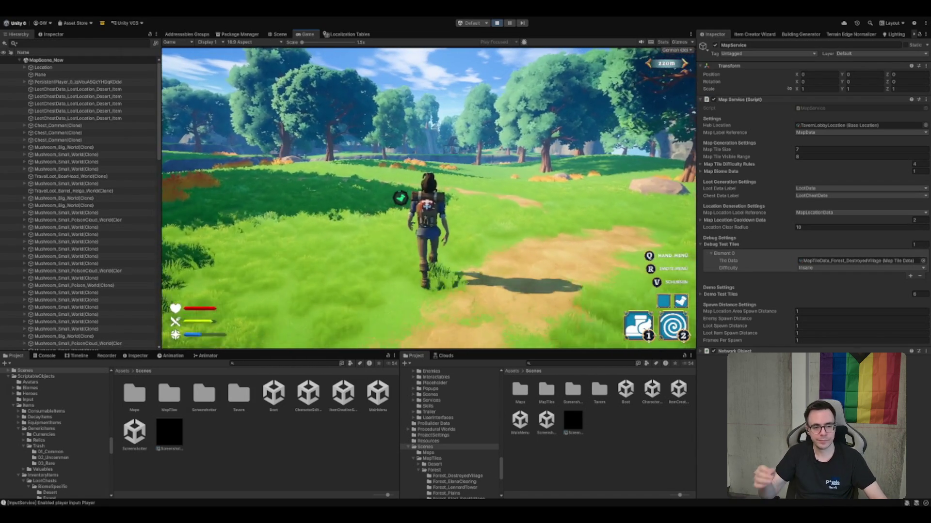
key("w")
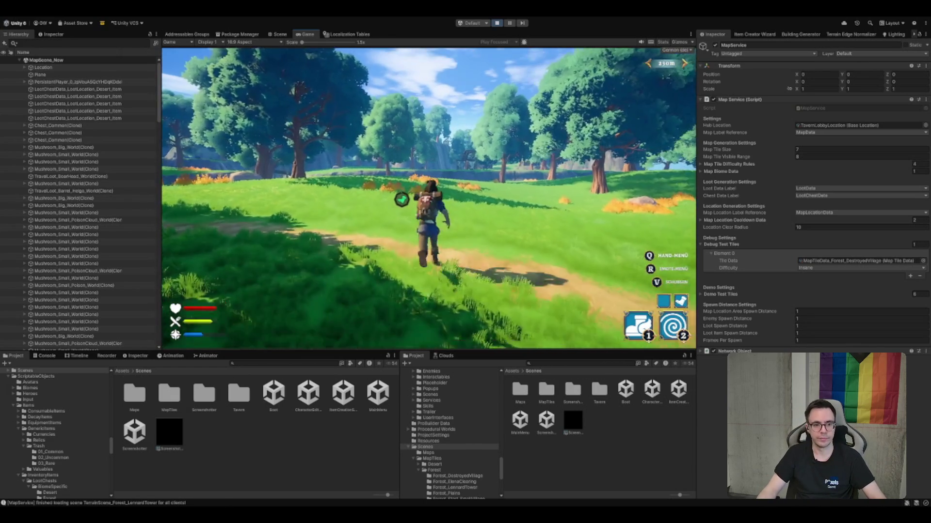
key("w")
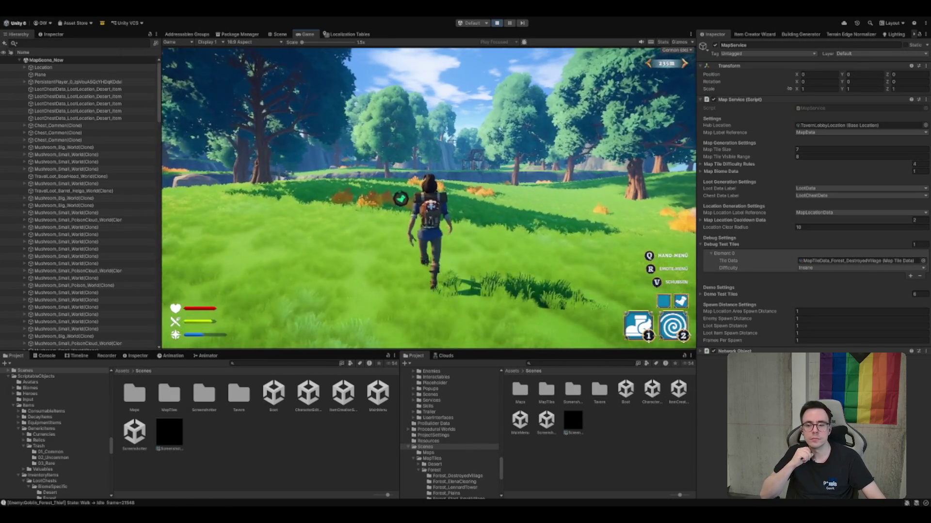
key("w")
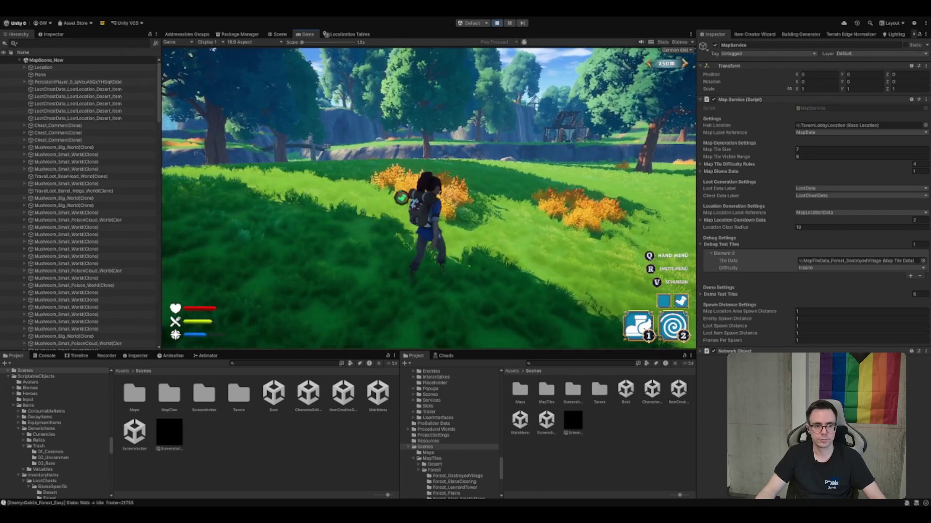
key("w")
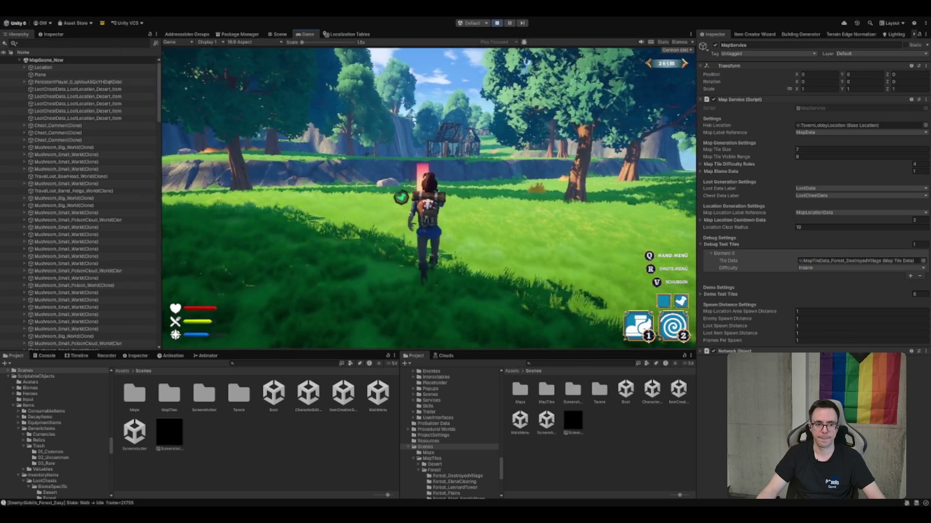
key("2")
key("w")
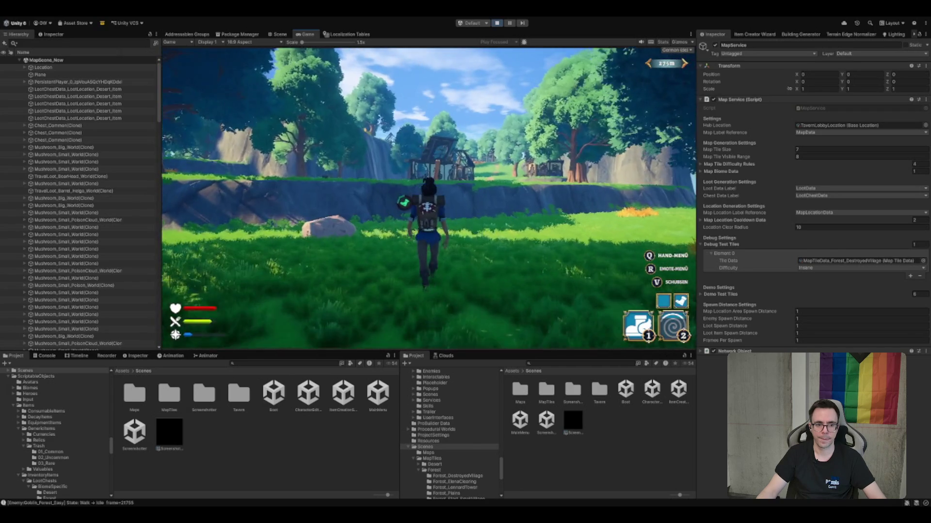
key("w")
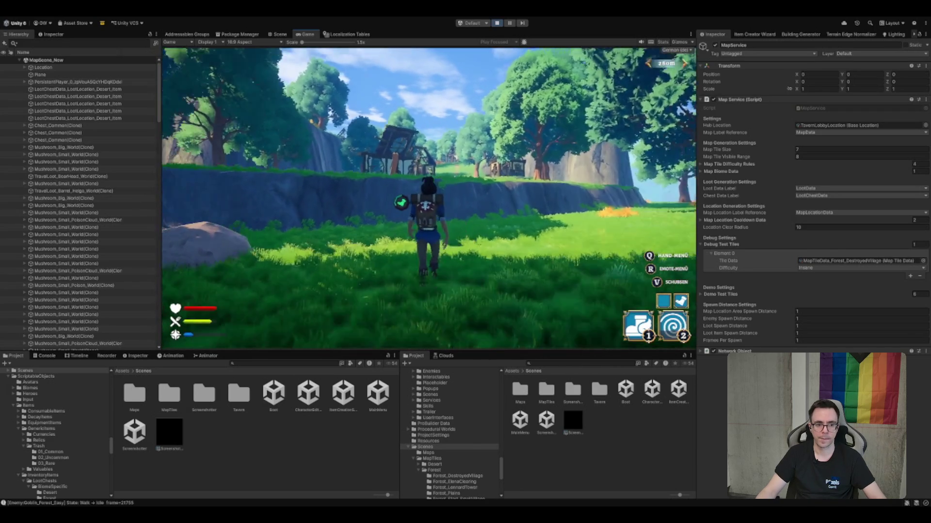
key("w")
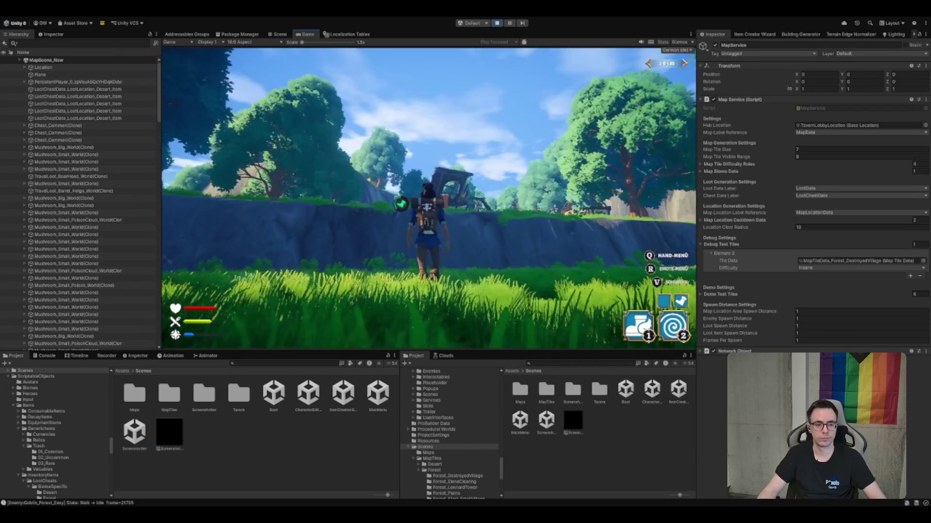
key("w")
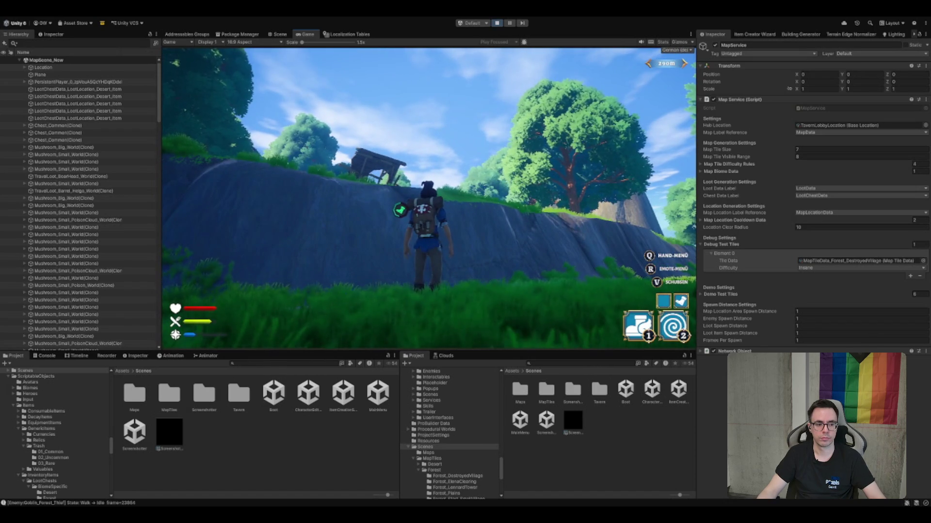
Climb the cliff, enter the destroyed village's ruined house, and run back past the campfire
key("w")
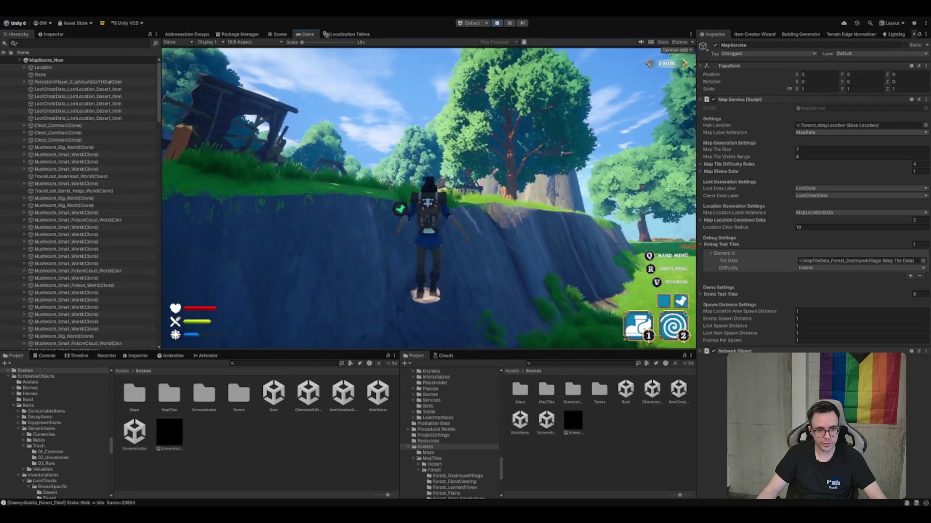
key("2")
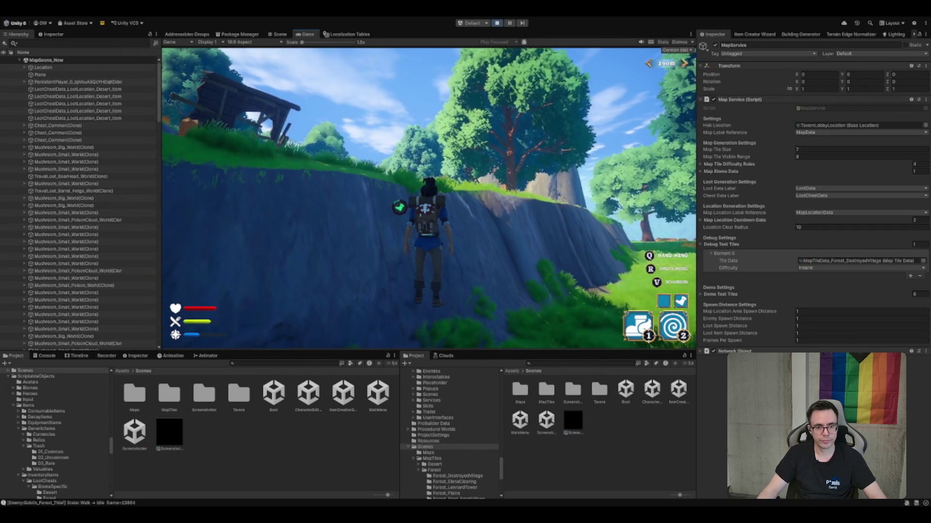
key("w")
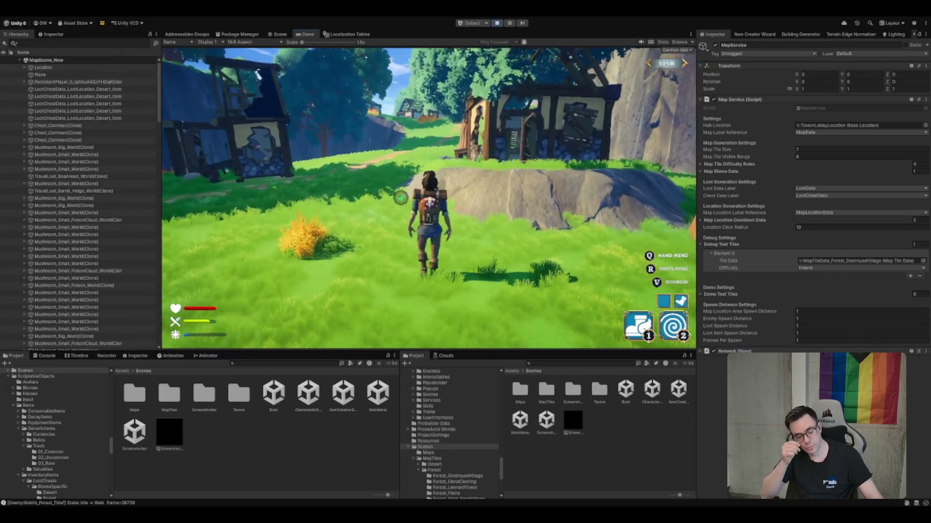
key("1")
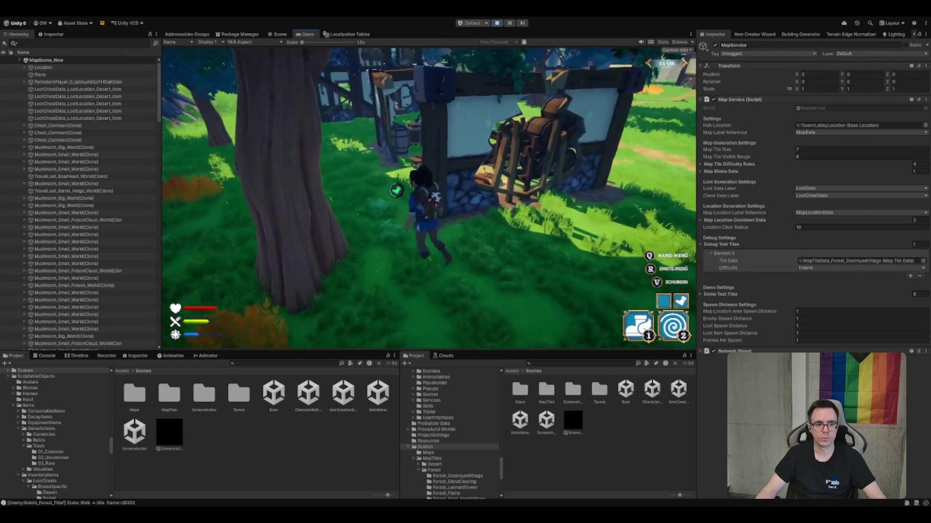
key("w")
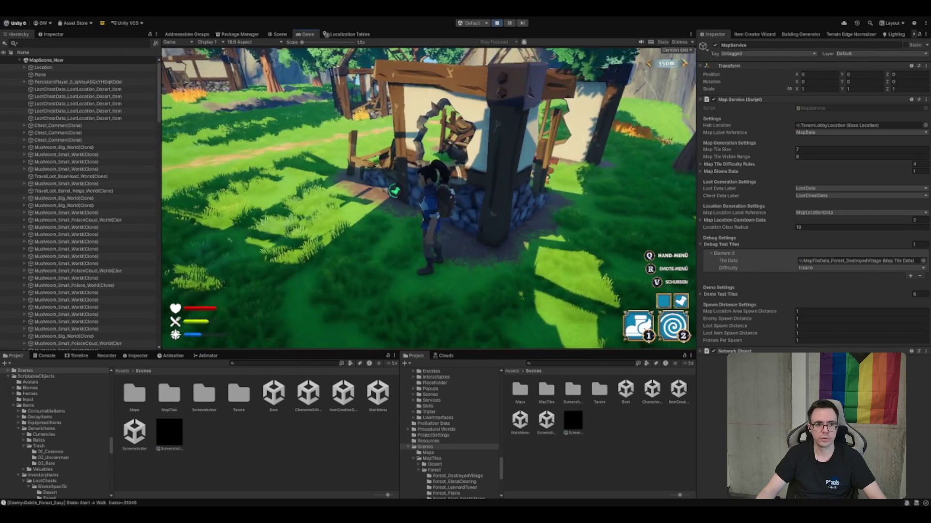
key("w")
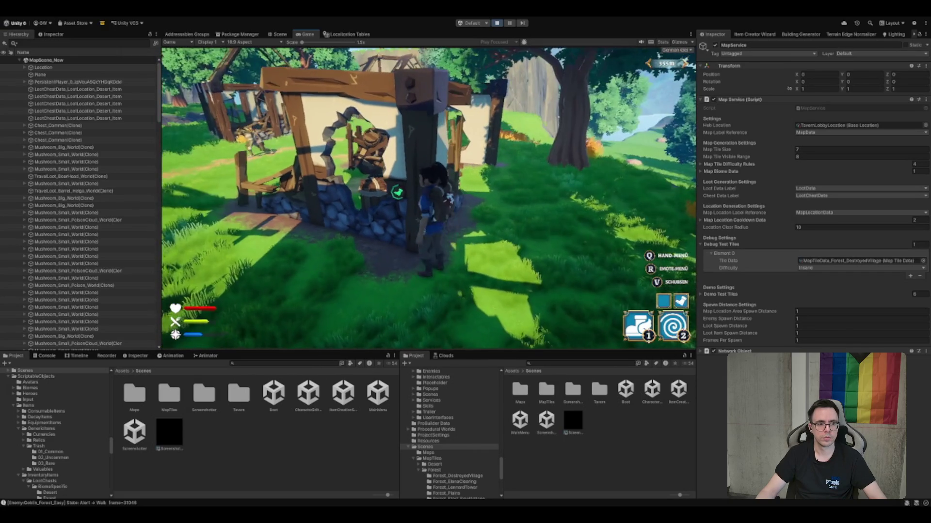
key("w")
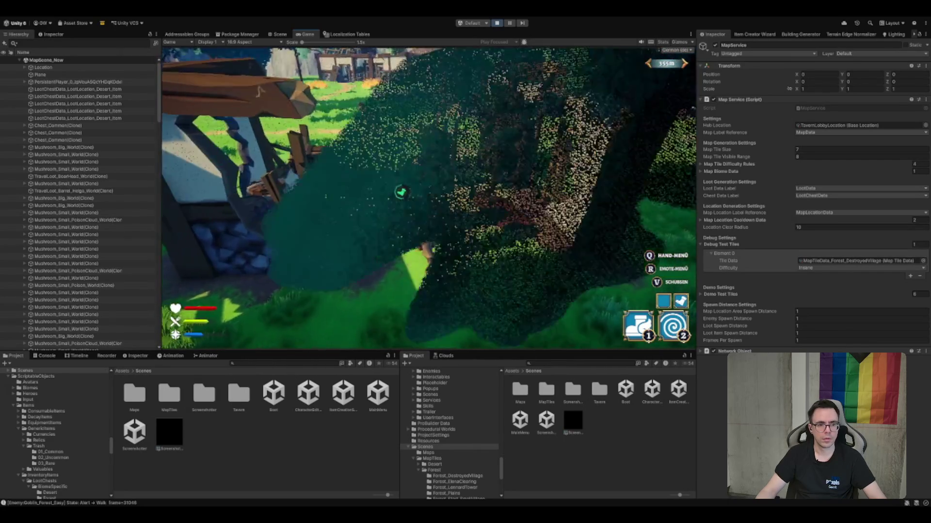
key("w")
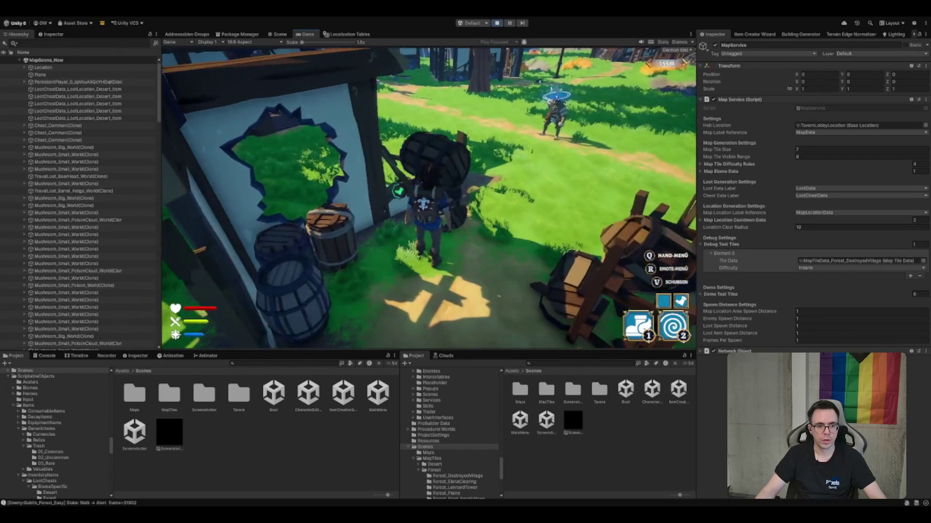
key("s")
key("w")
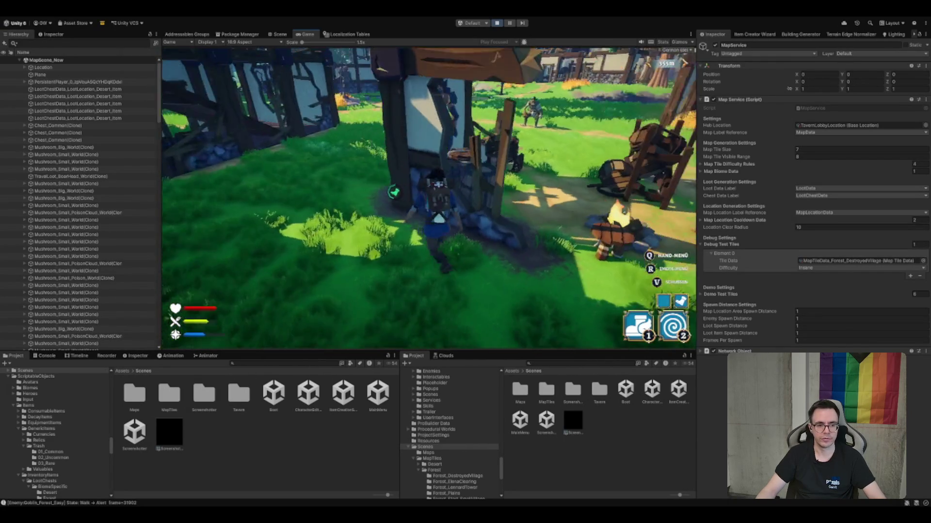
key("w")
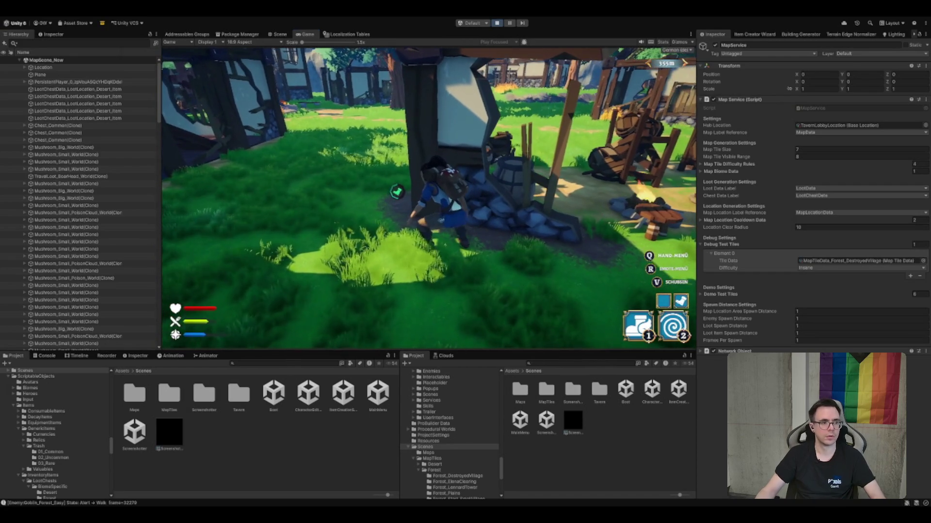
Select the DestroyedVillage MapTile and expand Loot Item Locations to Element 0, showing the barrel and boar head
left_click(40, 75)
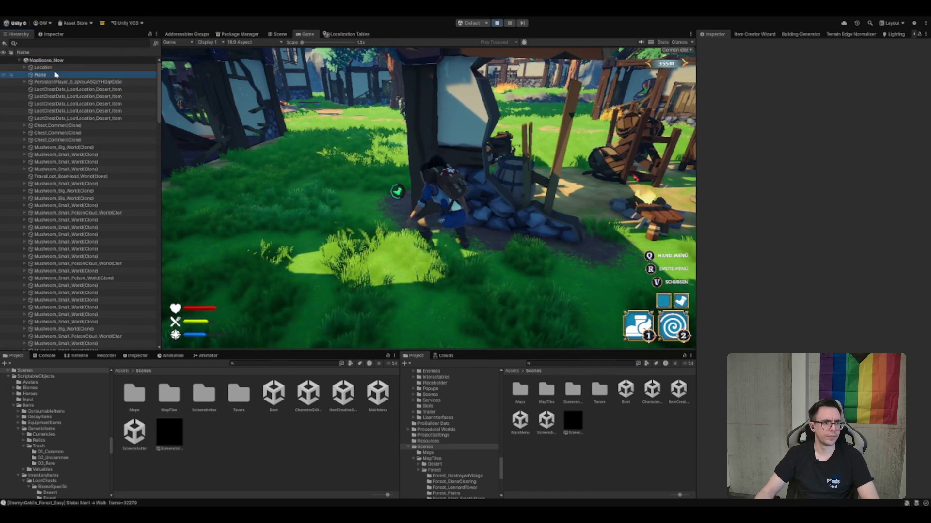
scroll(54, 82, "down", 10)
scroll(54, 83, "down", 10)
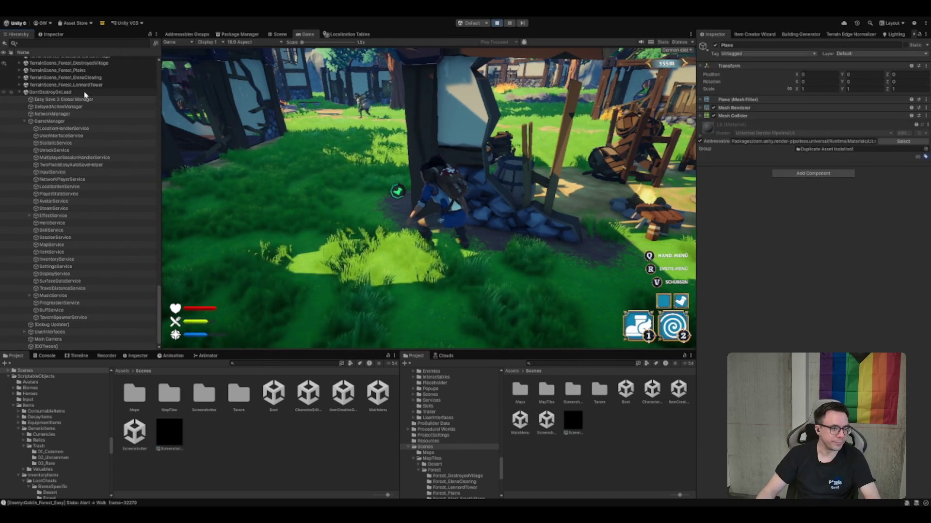
left_click(116, 311)
key("Down")
key("Right")
key("Down")
key("Right")
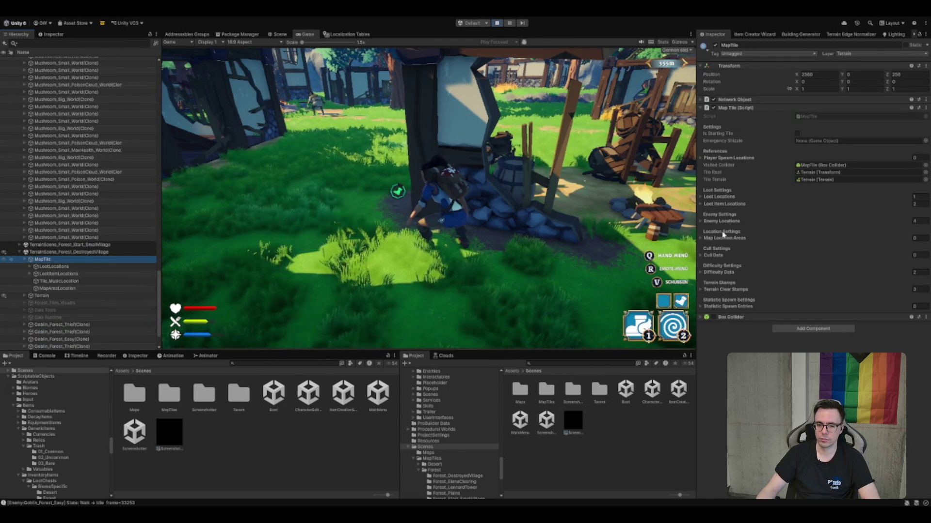
left_click(724, 203)
left_click(894, 213)
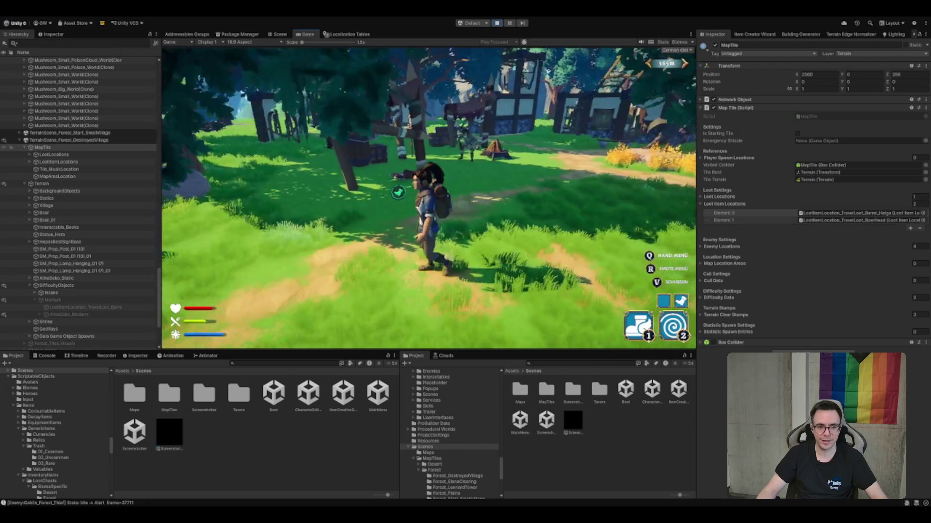
Run the hero around, then open the inventory to find the Kopf eines Ebers boar head
key("w")
key("w")
key("w")
key("w")
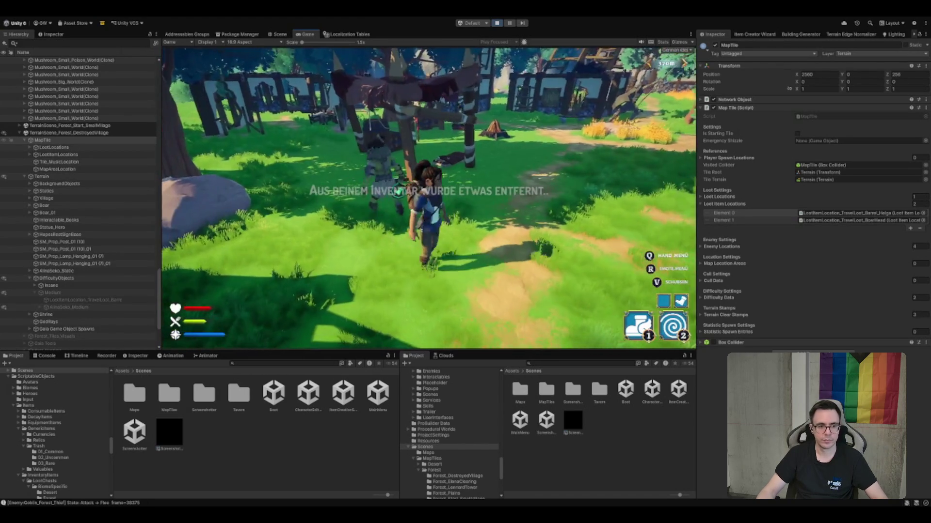
key("s")
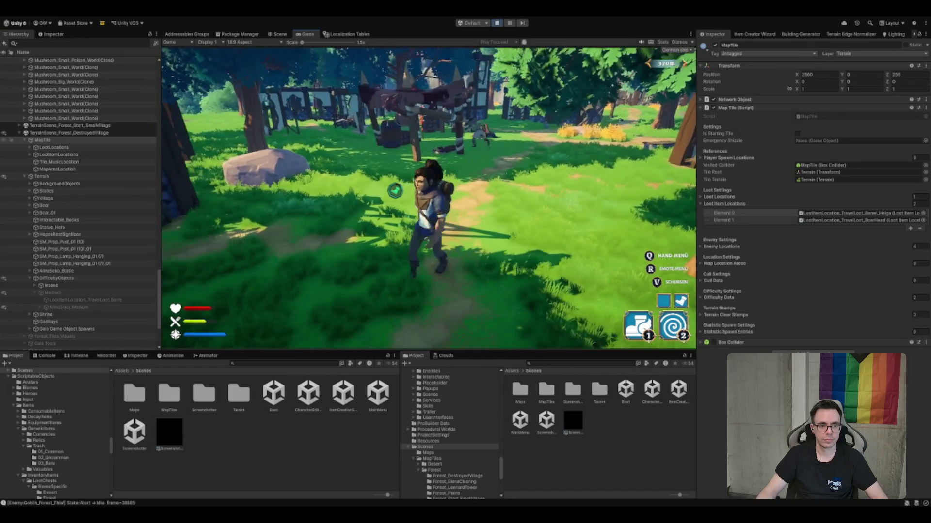
key("i")
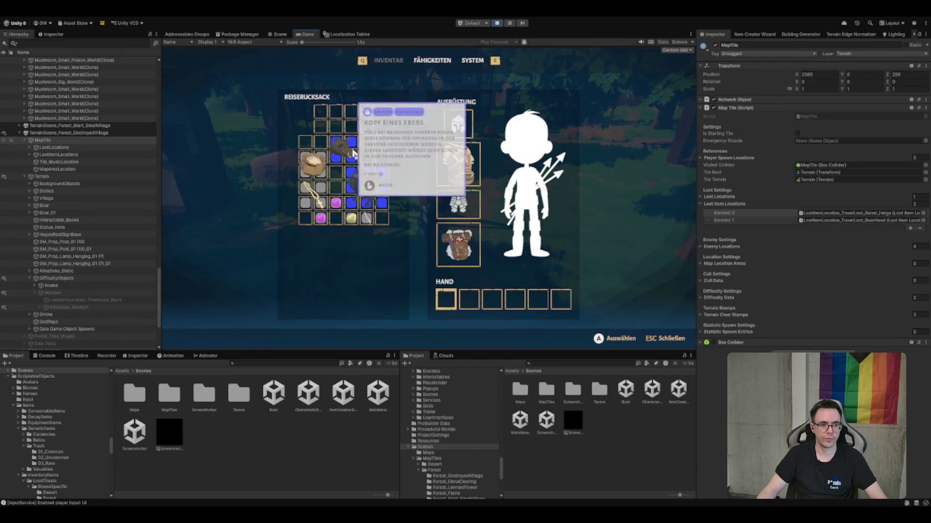
Close the inventory, return to the Scene view, and select a Mushroom_Small_World(Clone) object
key("Escape")
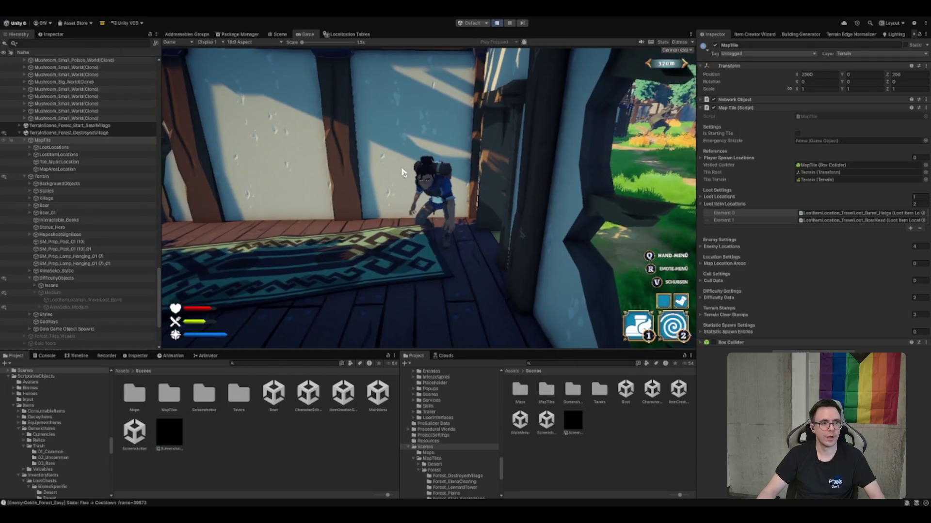
left_click(280, 34)
left_click(96, 104)
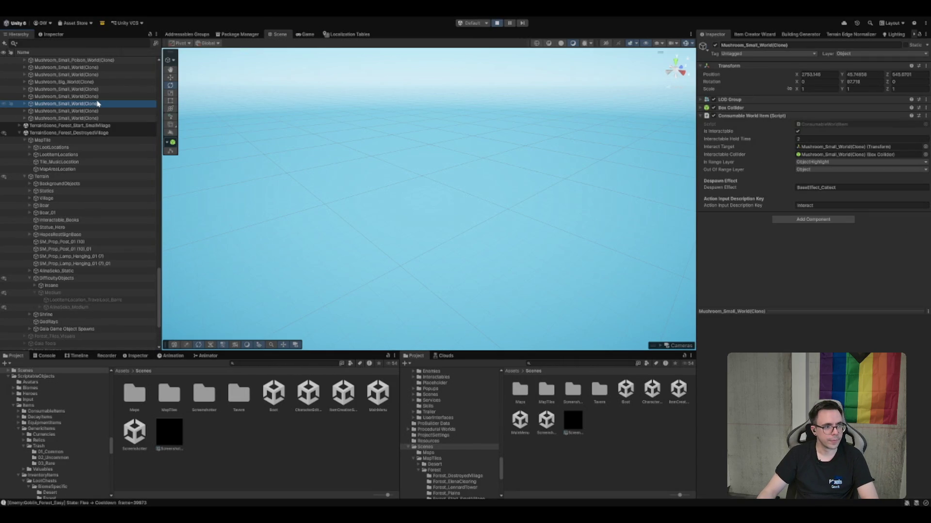
Frame the LootLocations object in the scene, then select the destroyed village's MapTile
scroll(92, 145, "up", 3)
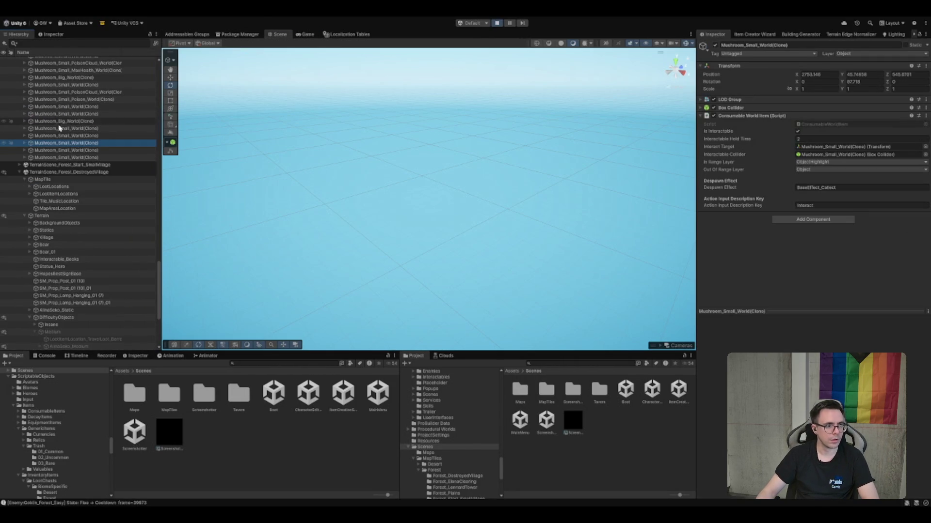
left_click(87, 187)
double_click(87, 187)
scroll(460, 236, "down", 5)
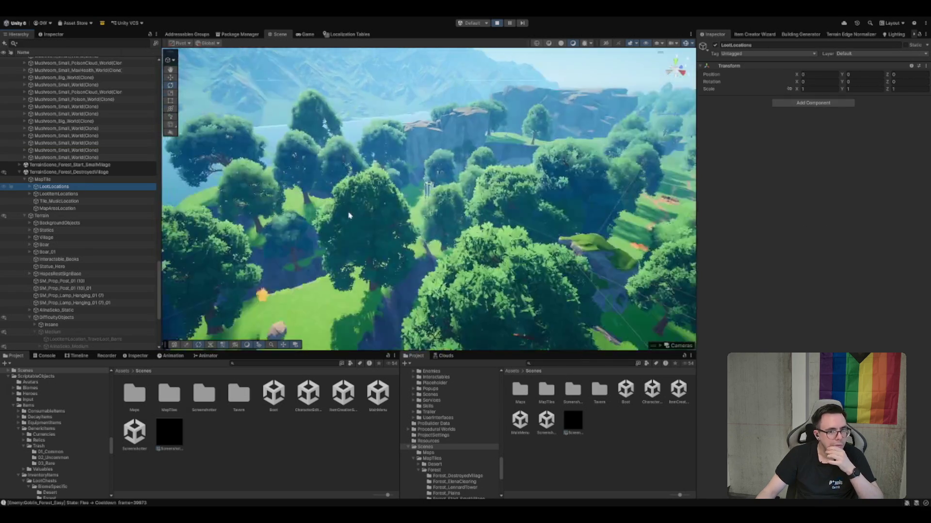
scroll(459, 236, "up", 10)
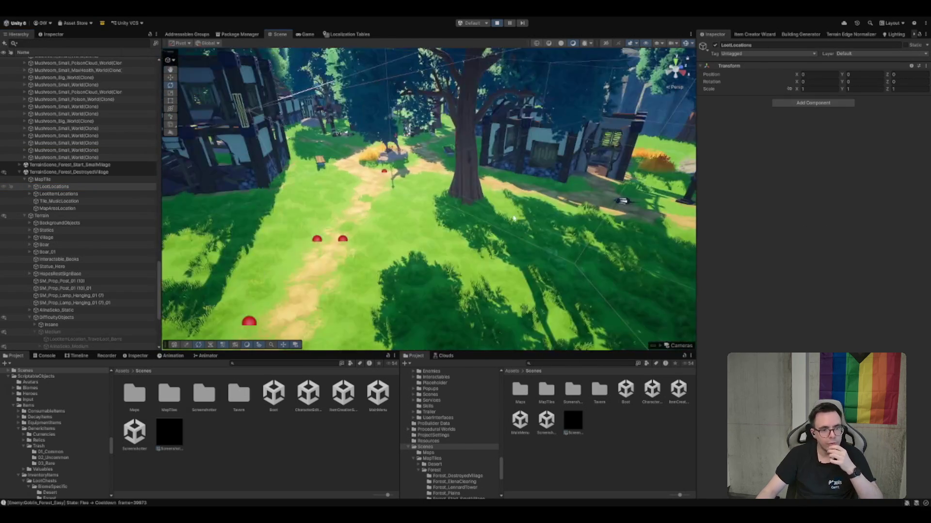
scroll(455, 195, "up", 5)
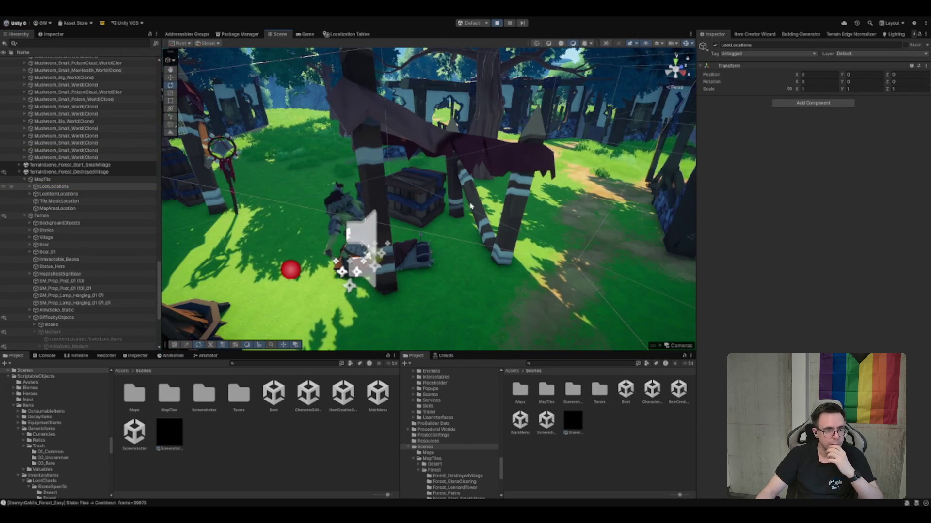
scroll(105, 170, "up", 5)
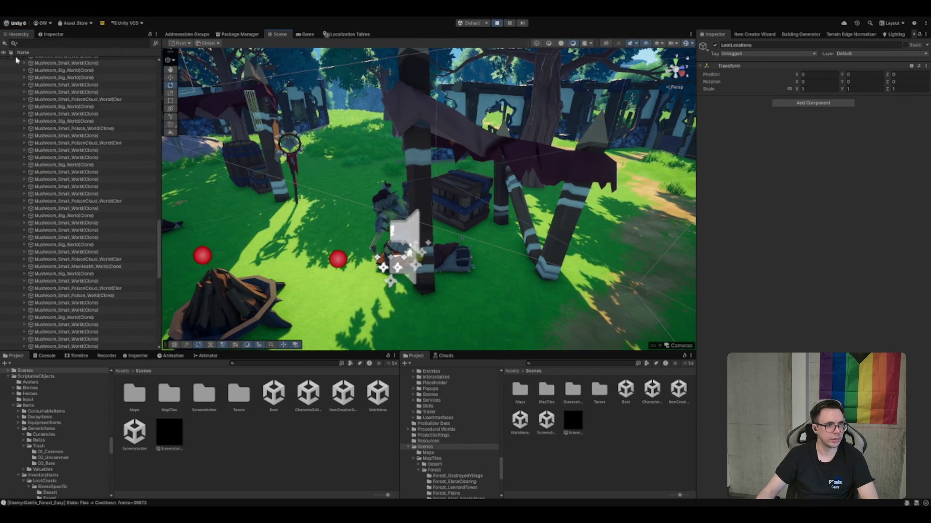
scroll(104, 204, "down", 3)
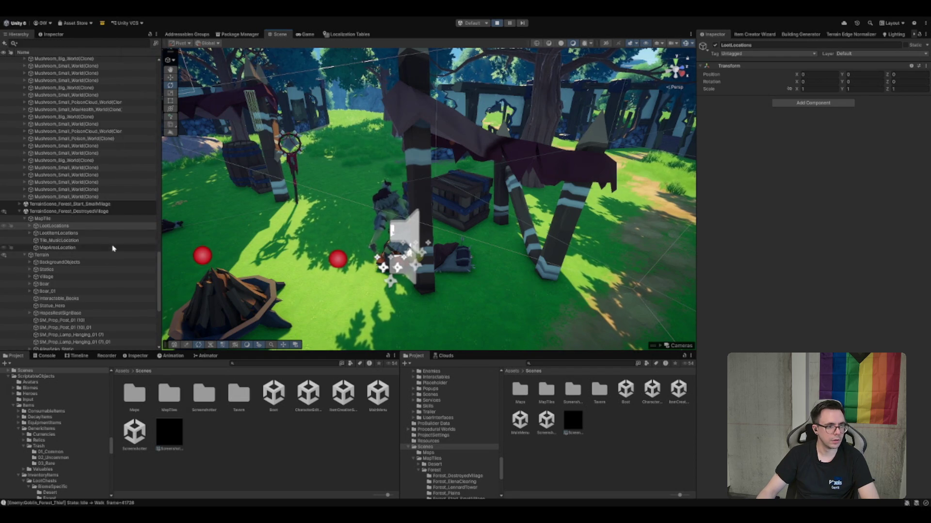
left_click(104, 219)
Expand Terrain Clear Stamps and set the Clear Radius of Element 0 and Element 1 to 2
left_click(725, 315)
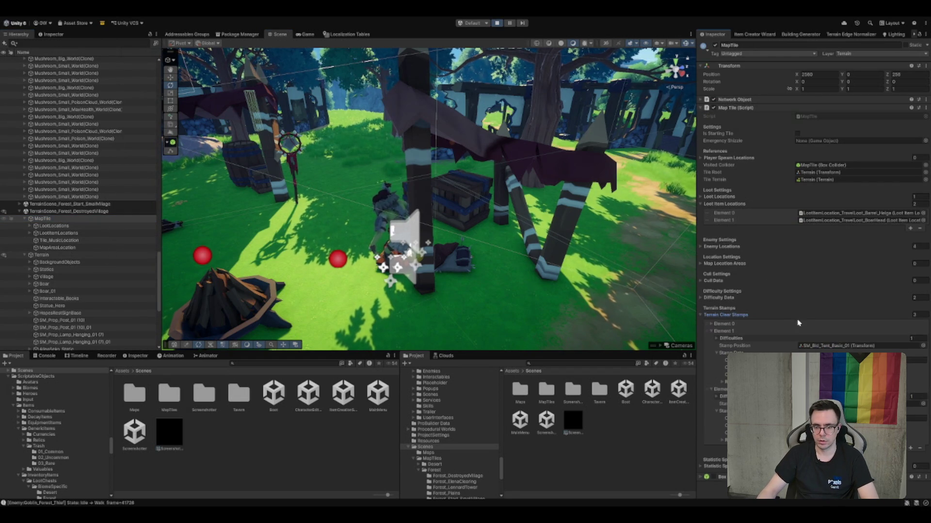
scroll(814, 242, "down", 2)
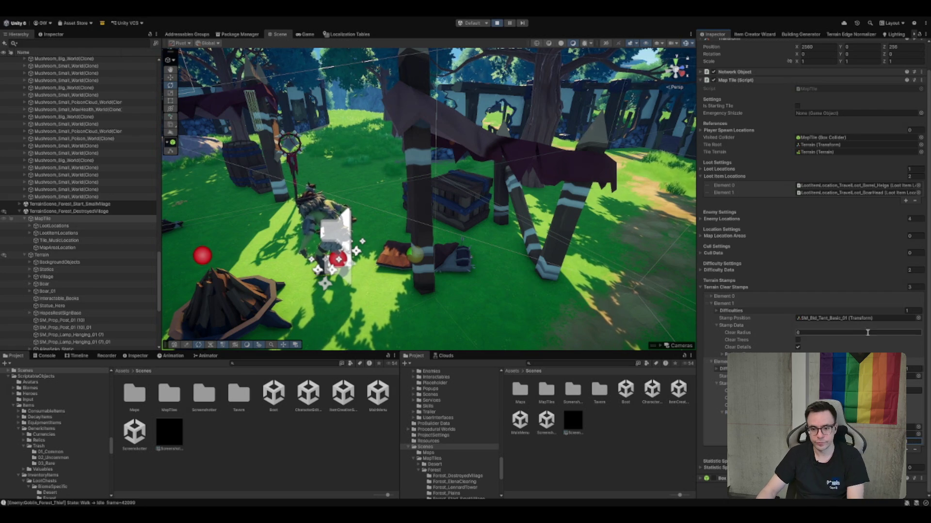
left_click(850, 336)
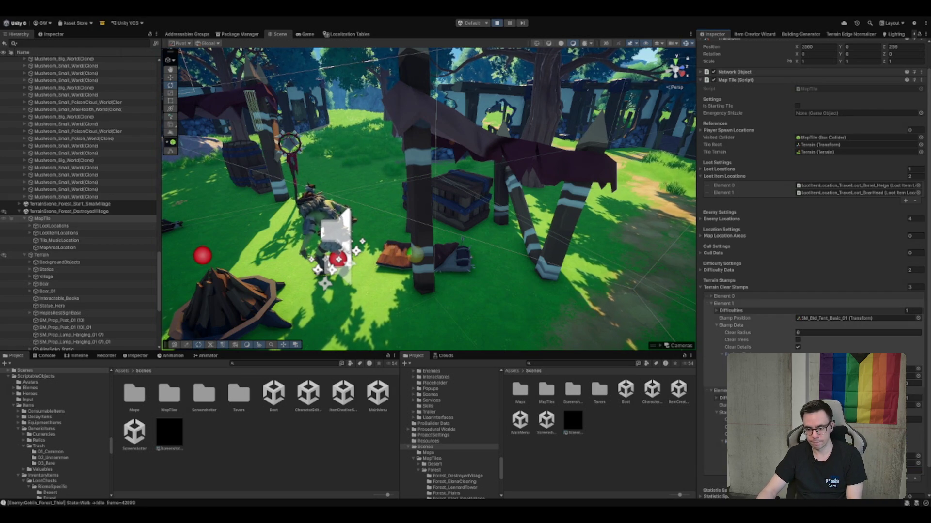
left_click(766, 298)
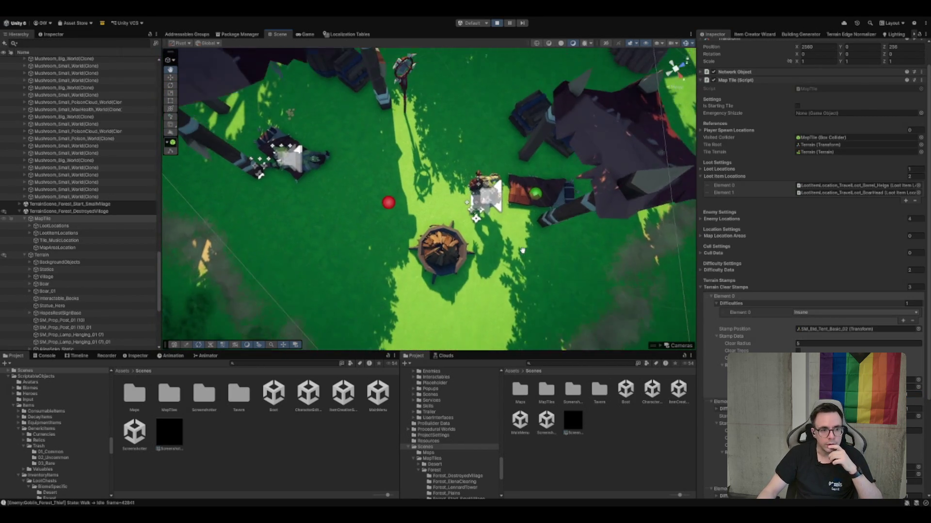
scroll(733, 330, "down", 3)
scroll(733, 330, "down", 2)
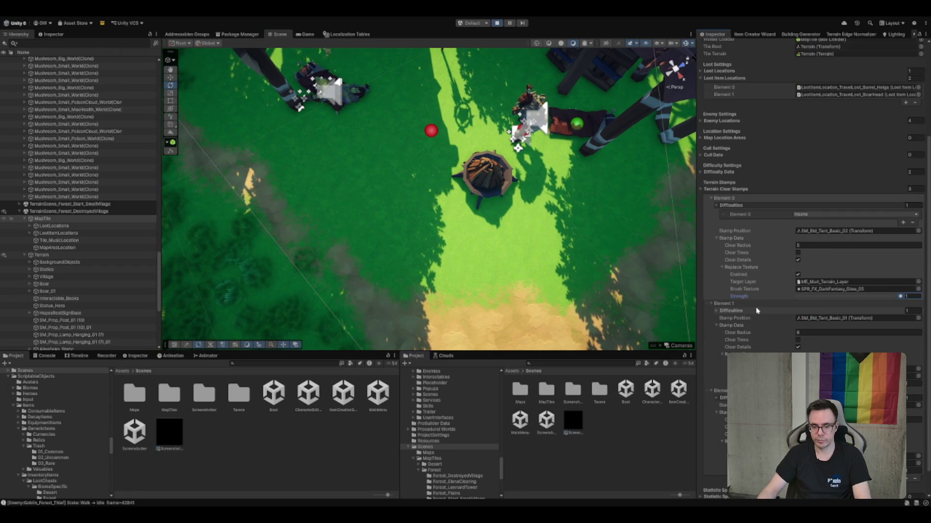
left_click(831, 246)
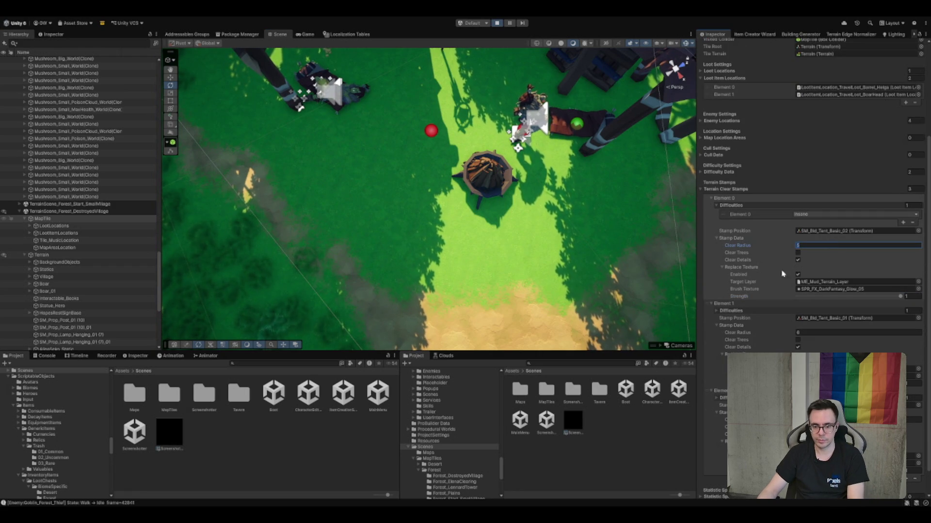
left_click(841, 333)
type("4")
left_click(843, 246)
type("2")
key("Return")
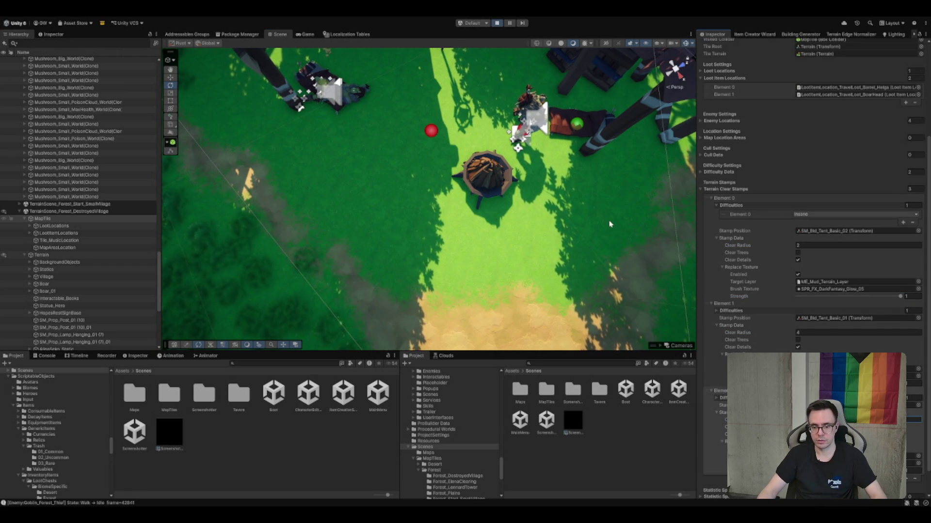
left_click(838, 333)
type("2")
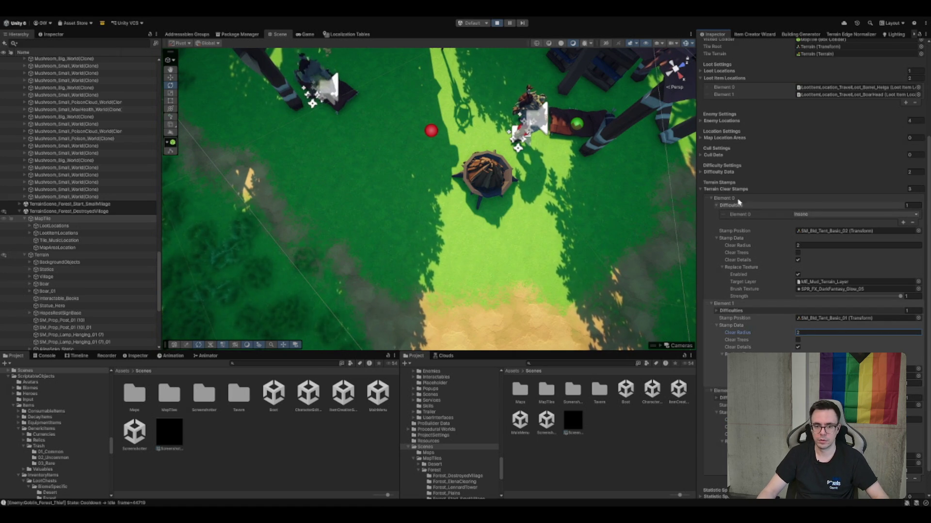
Orbit and zoom over the goblin camp, then select a goblin's footstep particle effect
mouse_move(434, 145)
left_mouse_down()
mouse_move(445, 205)
mouse_move(451, 191)
mouse_move(489, 209)
left_mouse_up()
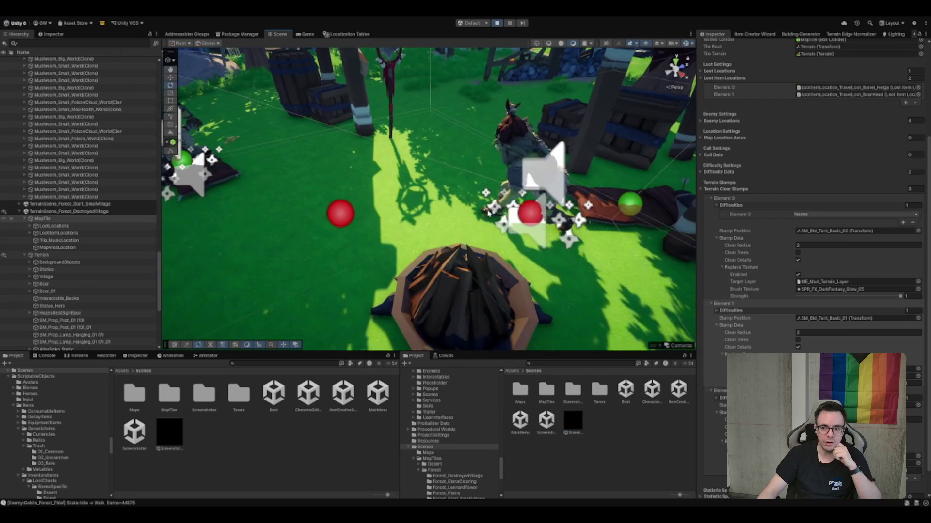
scroll(490, 210, "down", 3)
scroll(480, 210, "down", 2)
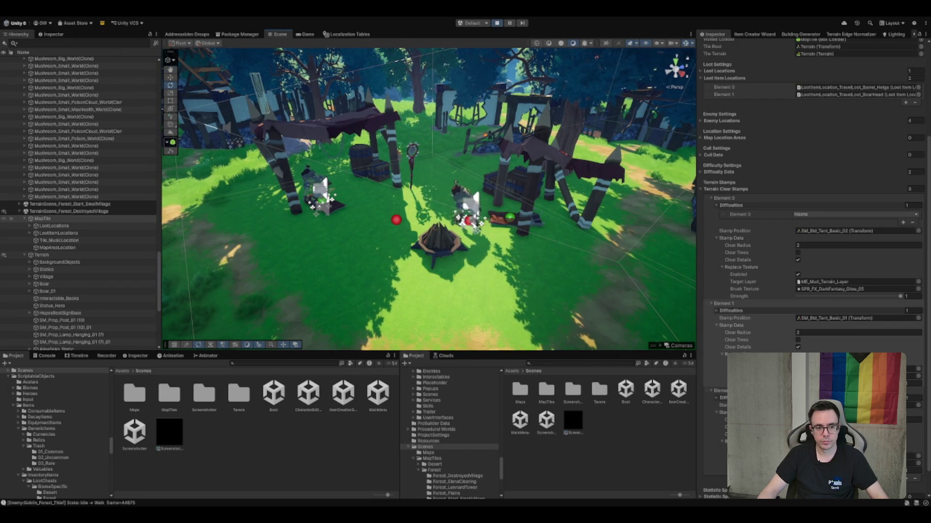
left_click(469, 220)
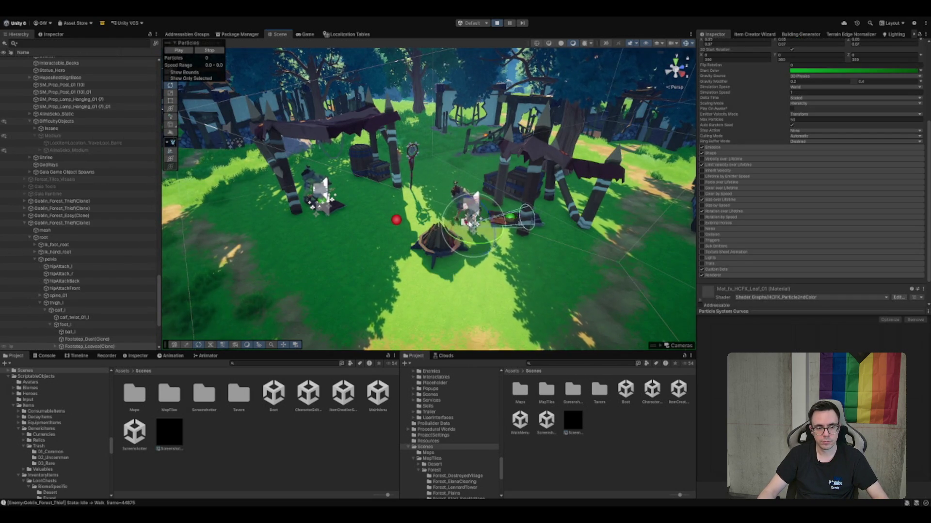
Lower the goblin camp's PatrolPoint slightly with the gizmo, frame it, and enter play mode
key("f")
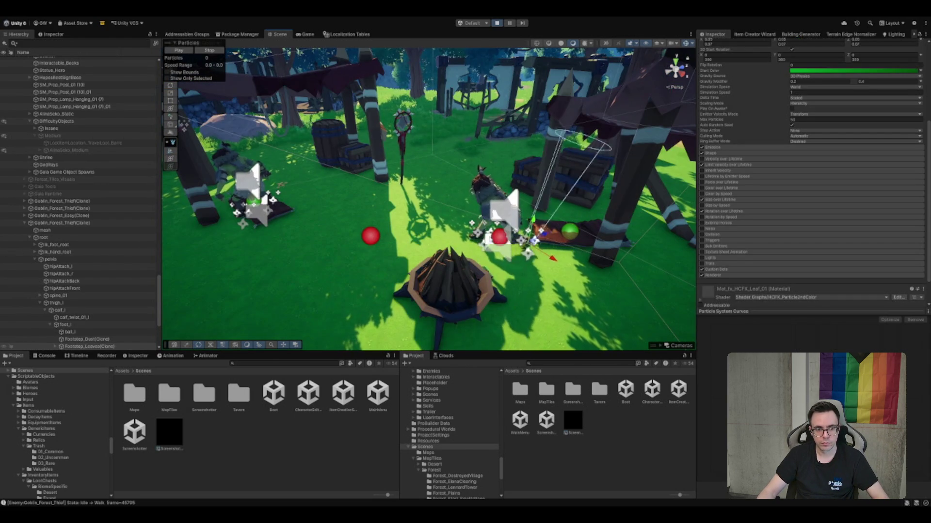
left_click(501, 238)
left_click(498, 237)
left_click_drag(504, 220, 503, 223)
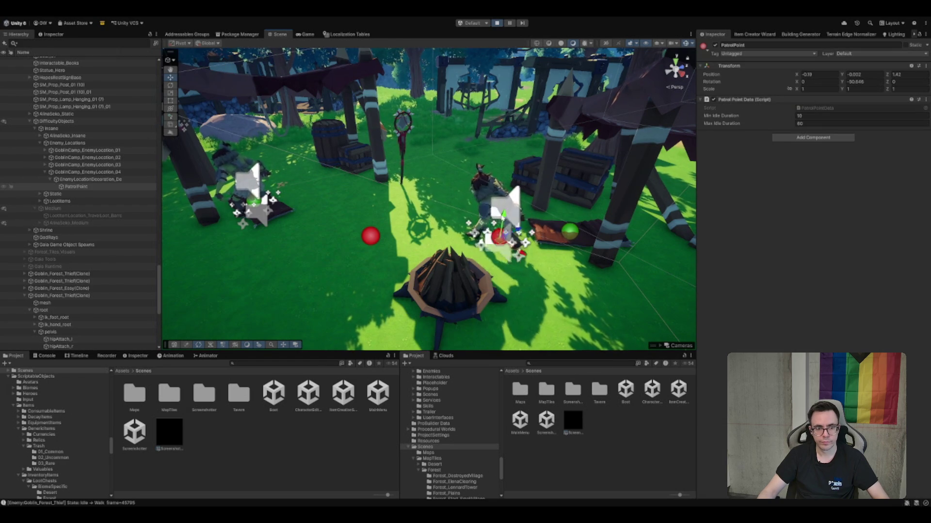
key("f")
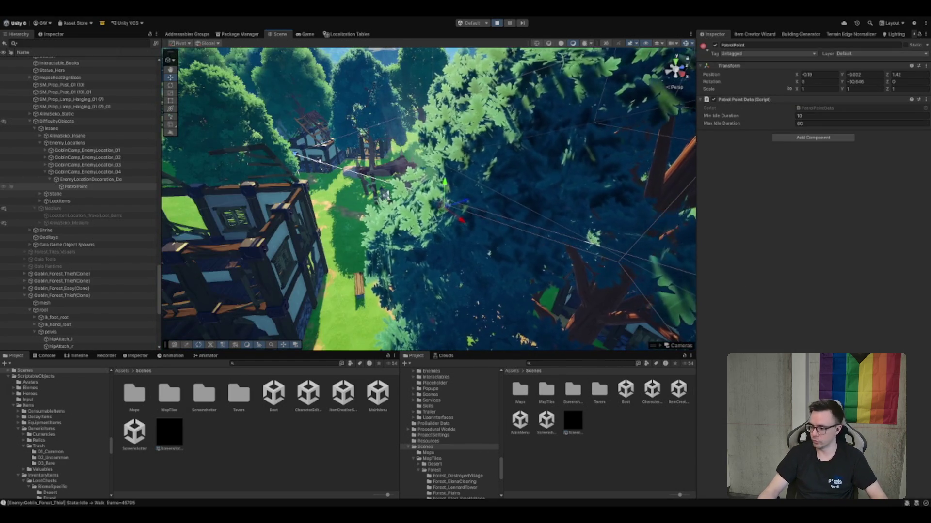
scroll(555, 277, "down", 3)
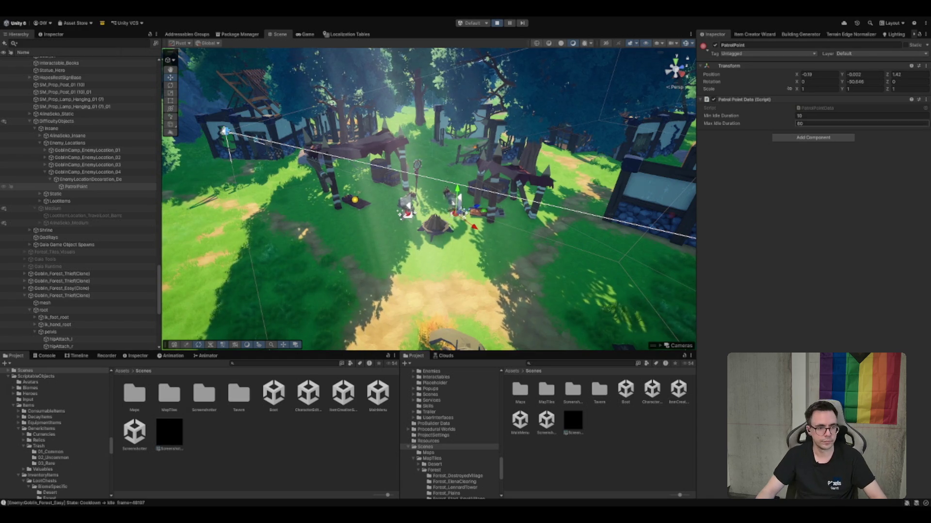
key("ctrl+2")
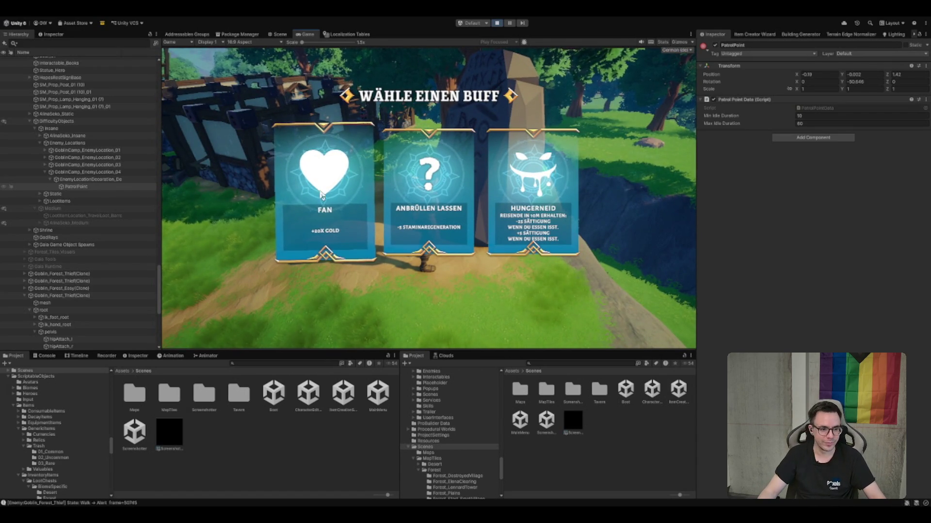
Pick the FAN buff, then open the inventory and equip a backpack item with Ausrüsten
left_click(301, 196)
key("Tab")
right_click(379, 141)
left_click(431, 203)
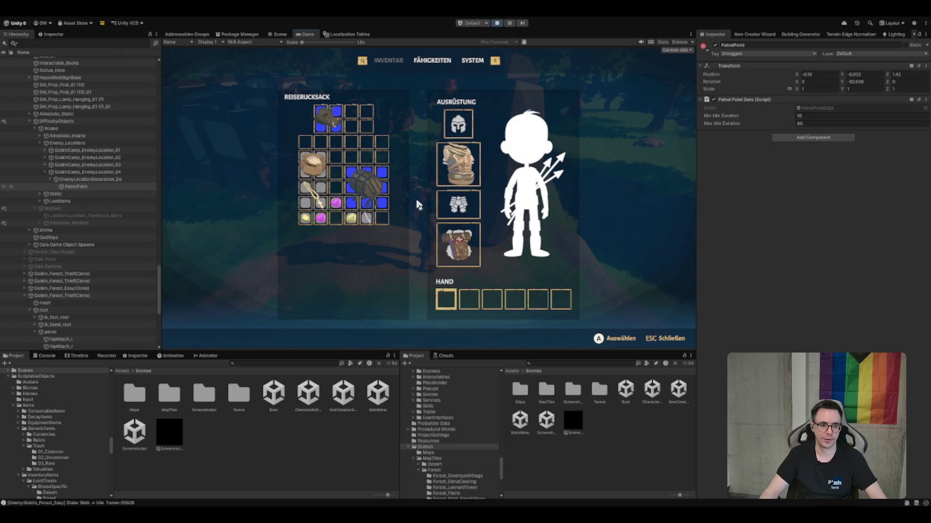
mouse_move(318, 208)
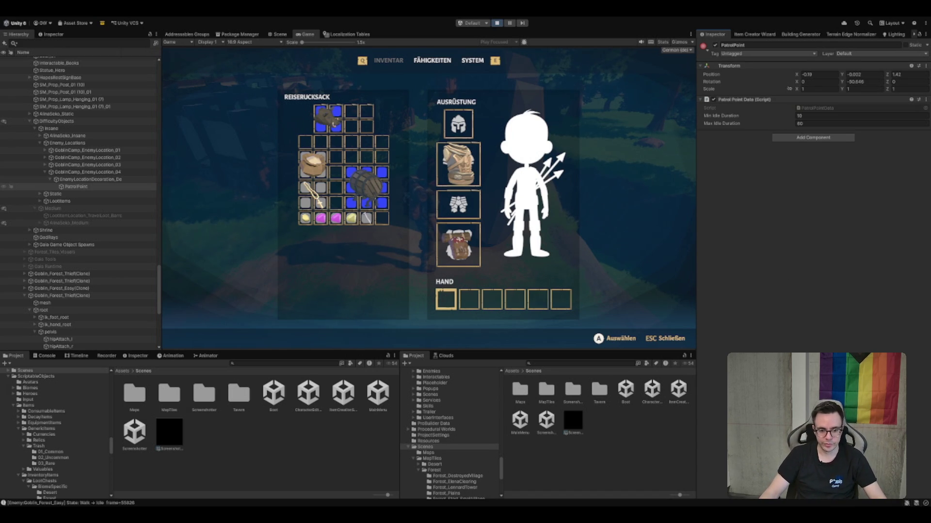
key("alt+Tab")
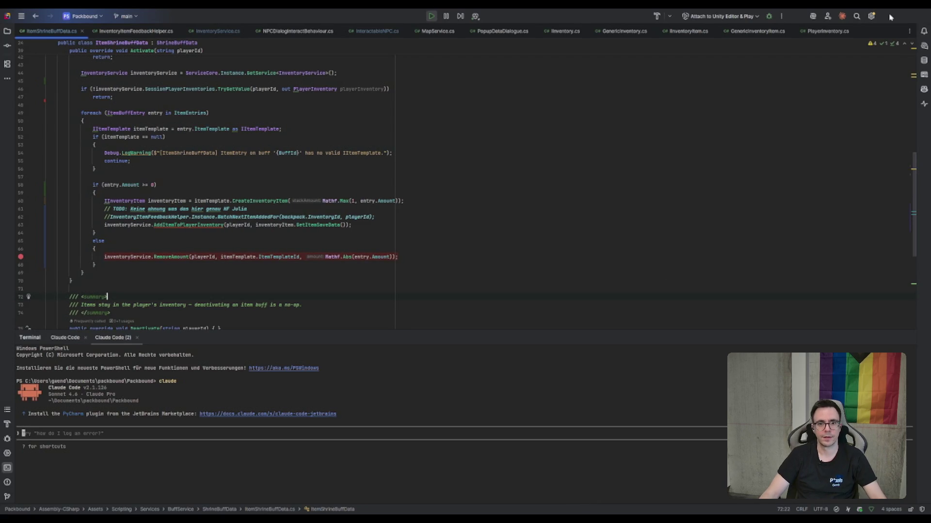
key("alt+Tab")
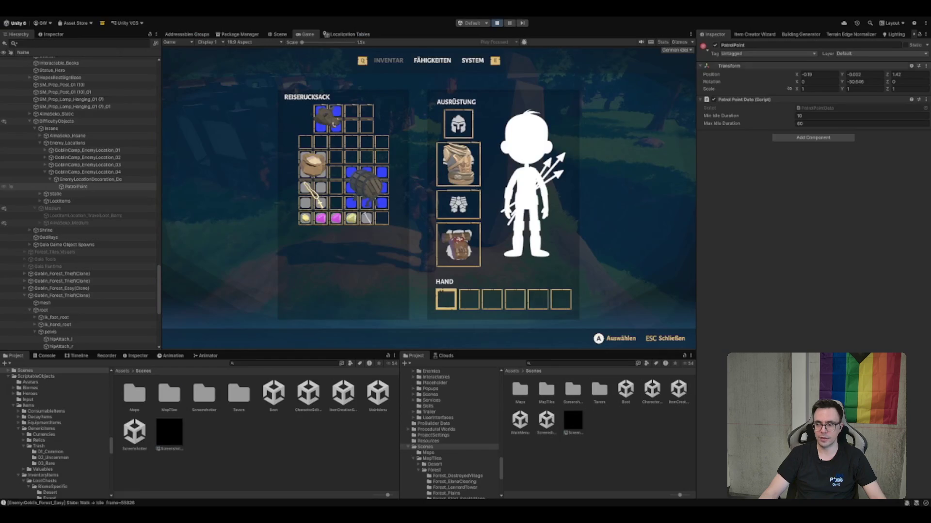
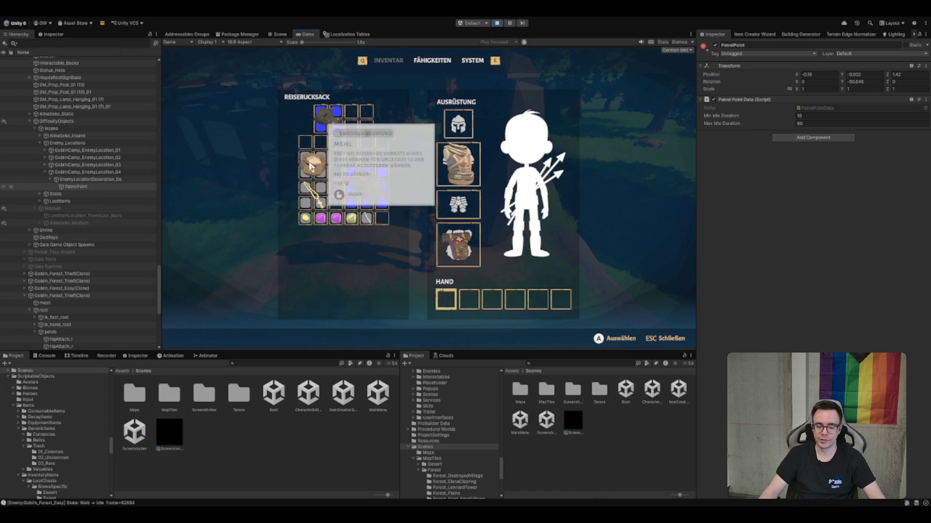
Close the inventory and run from the rune stone through the forest onto open grass
key("Escape")
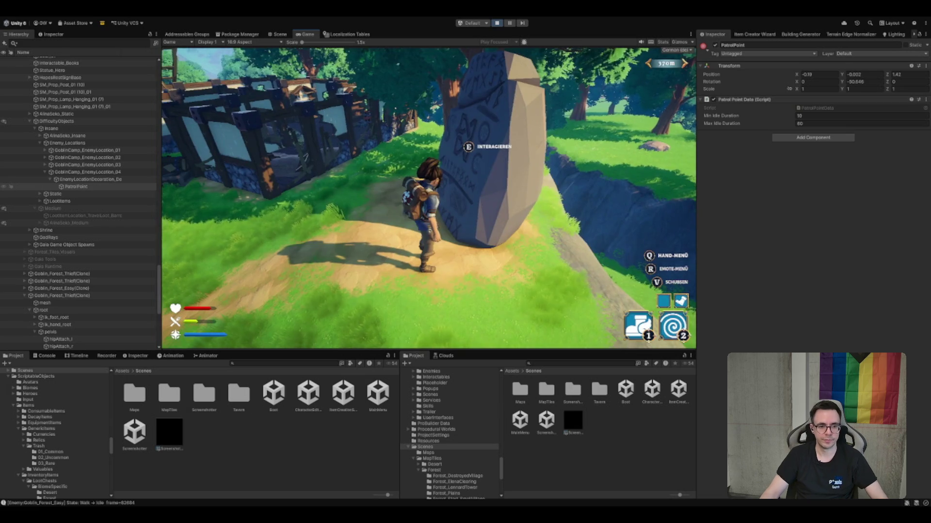
key("w")
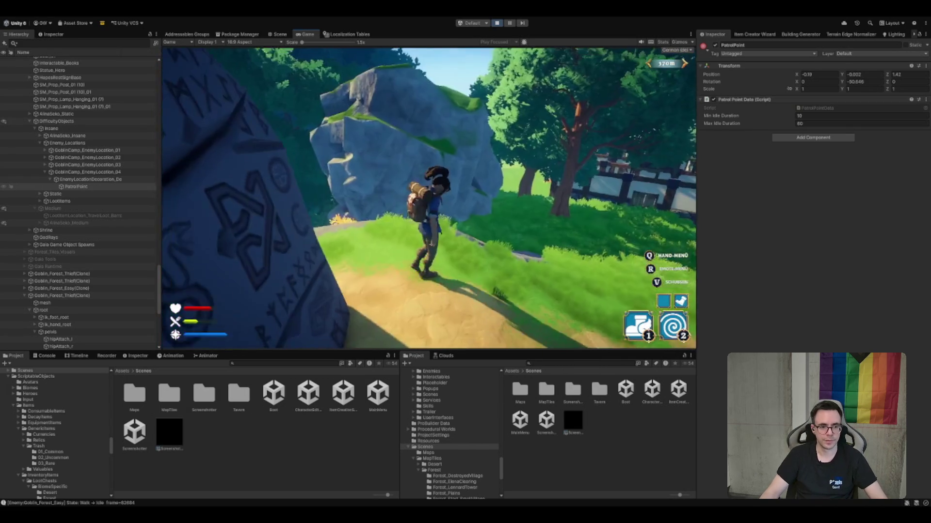
key("w")
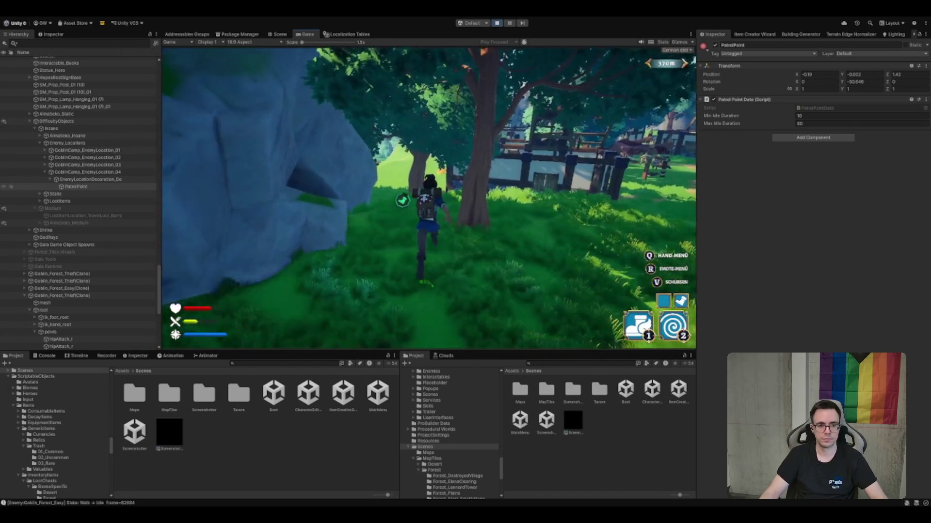
key("w")
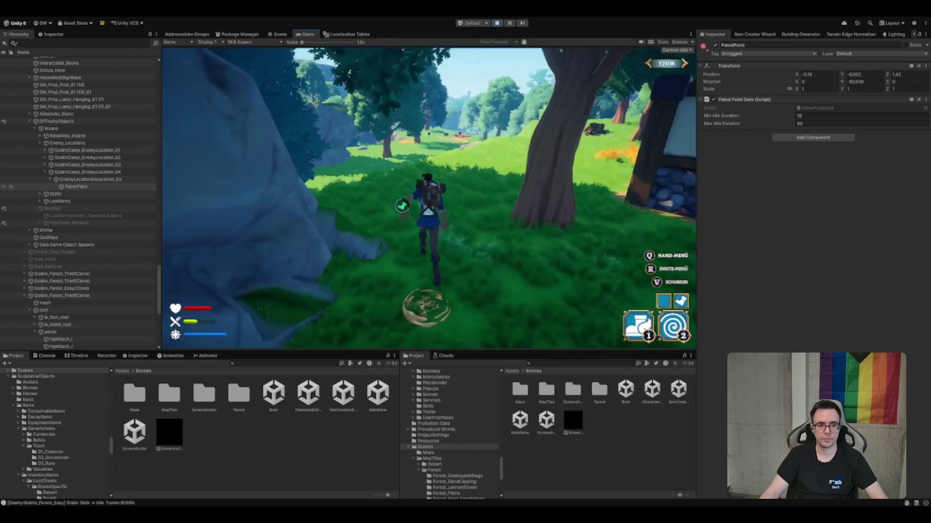
key("w")
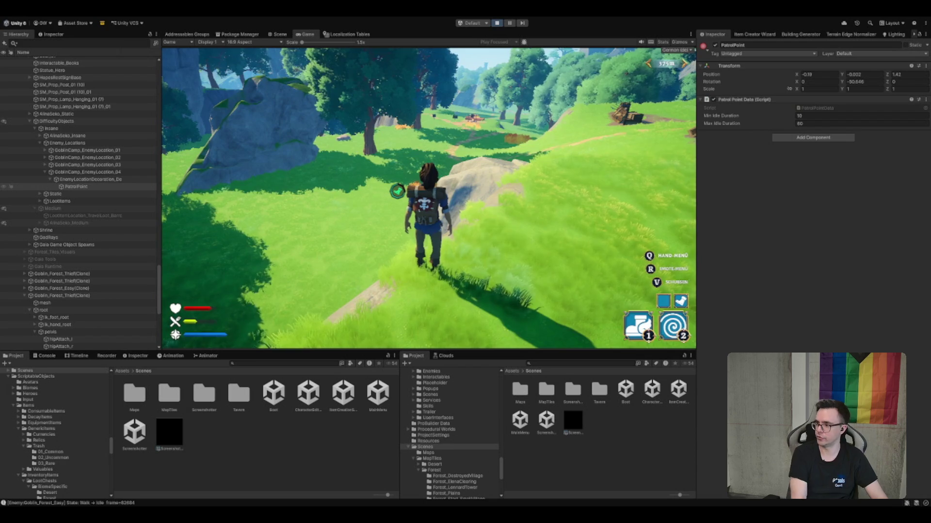
Walk down the hill along the path to the goblin campfire
key("w")
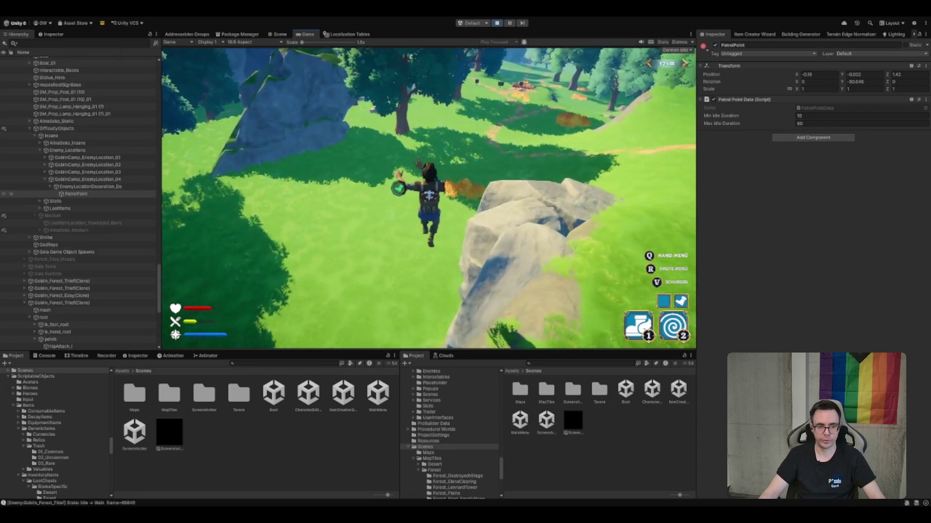
key("w")
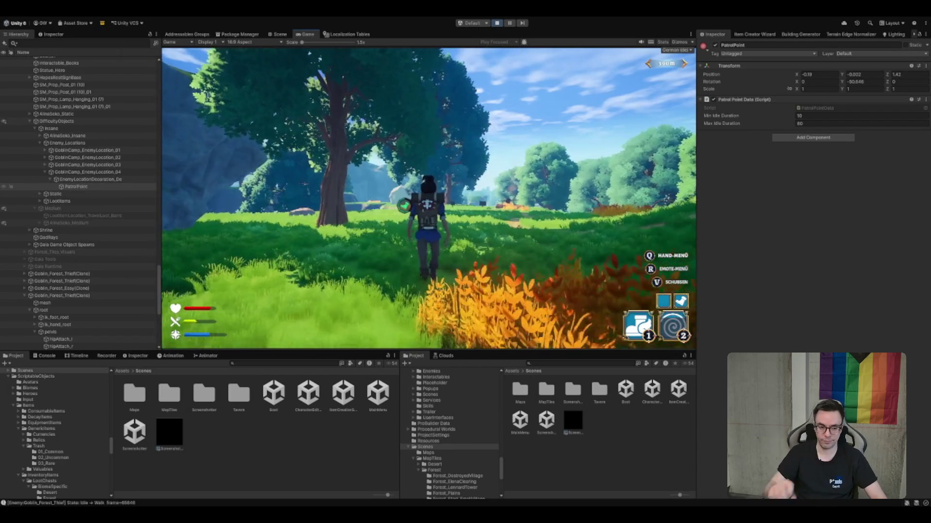
key("w")
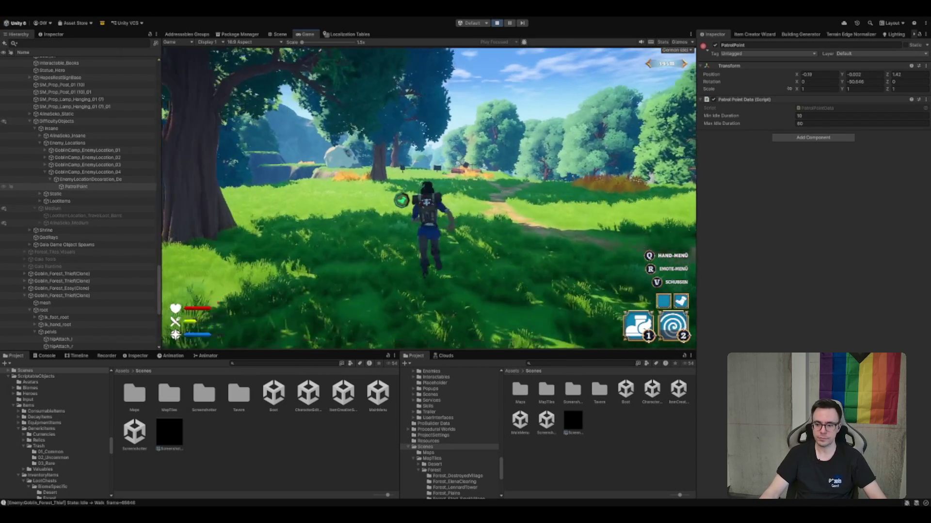
key("w")
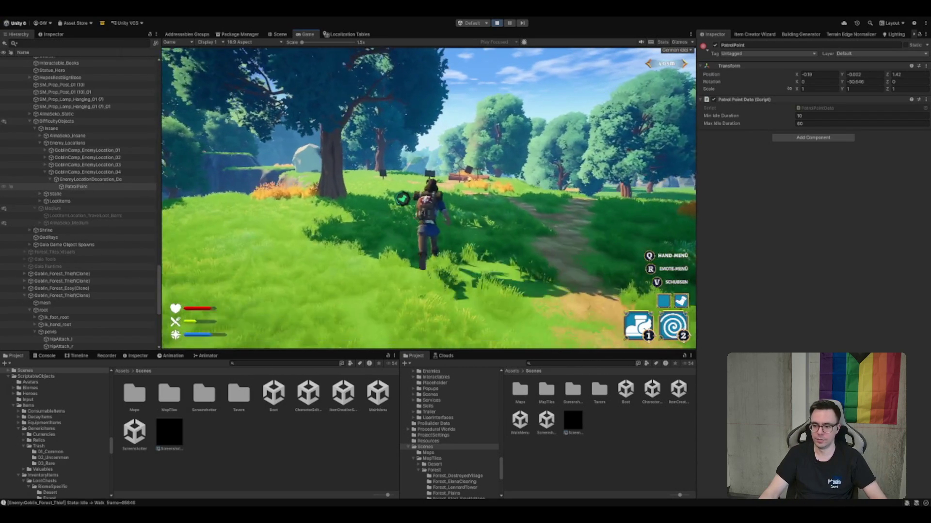
key("w")
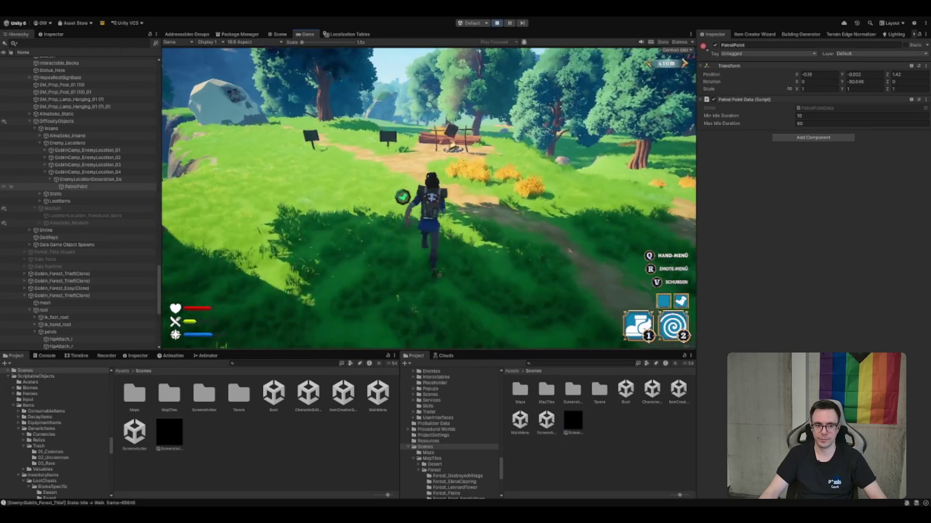
key("w")
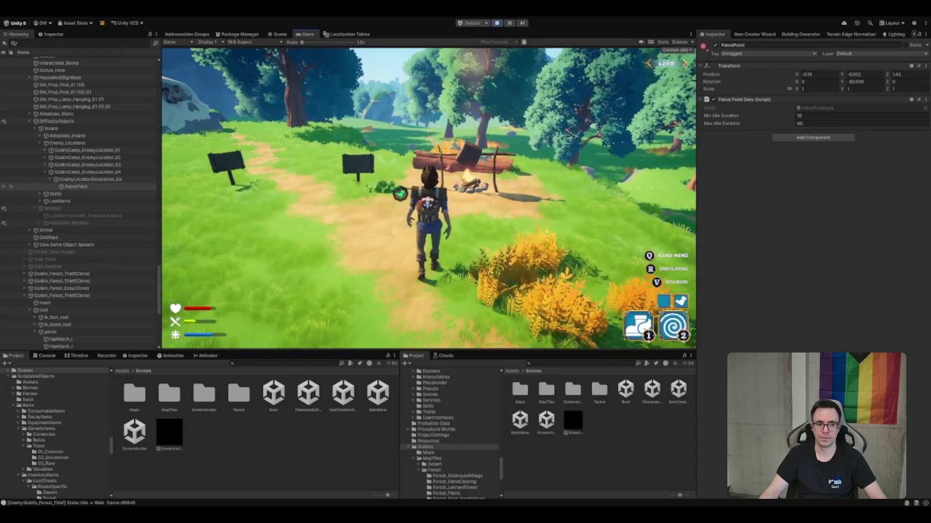
key("w")
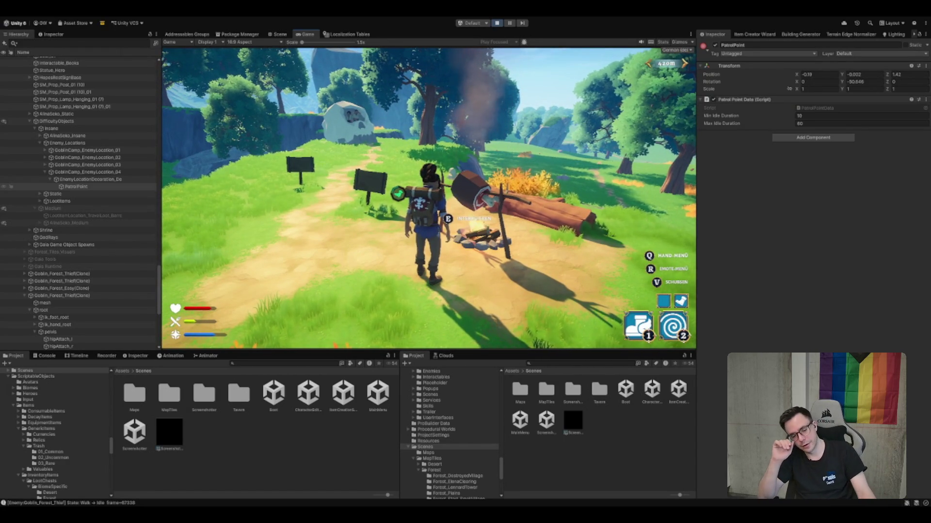
Turn away from the camp and run up the path to the skull rock
key("a")
key("w")
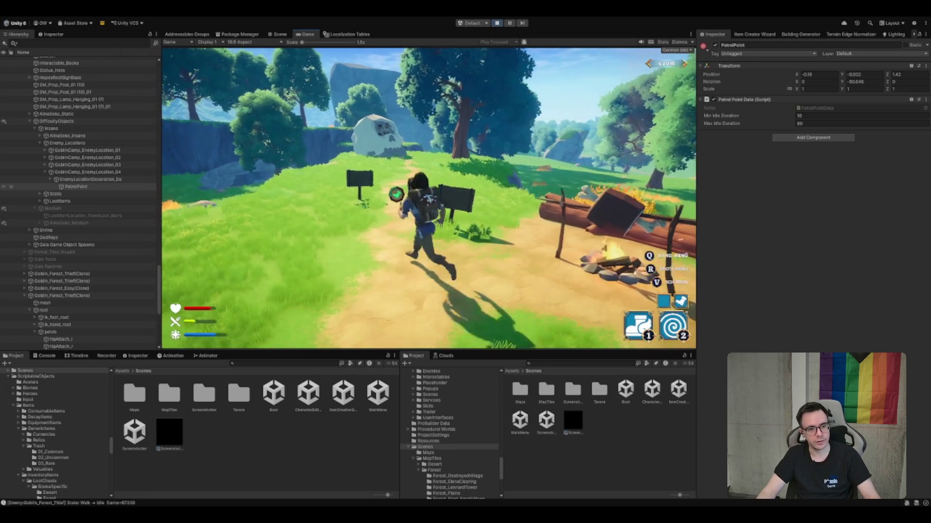
key("w")
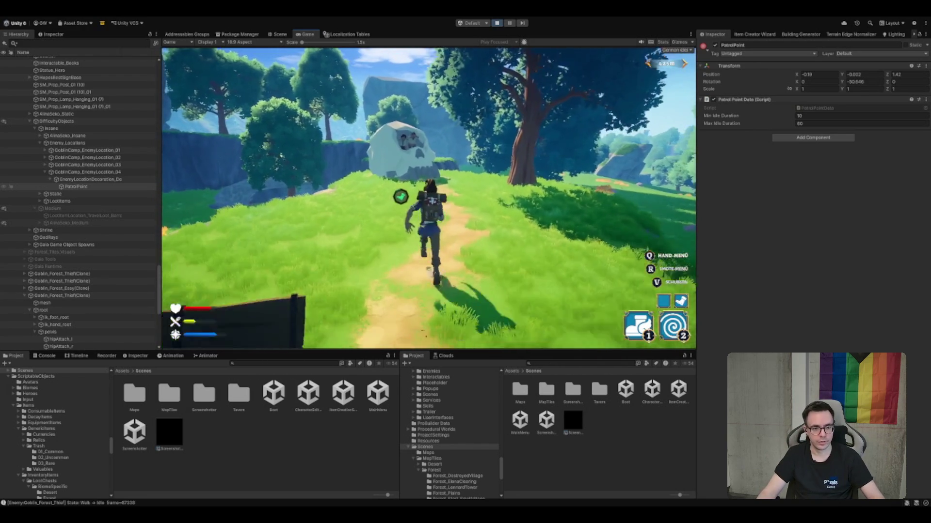
key("w")
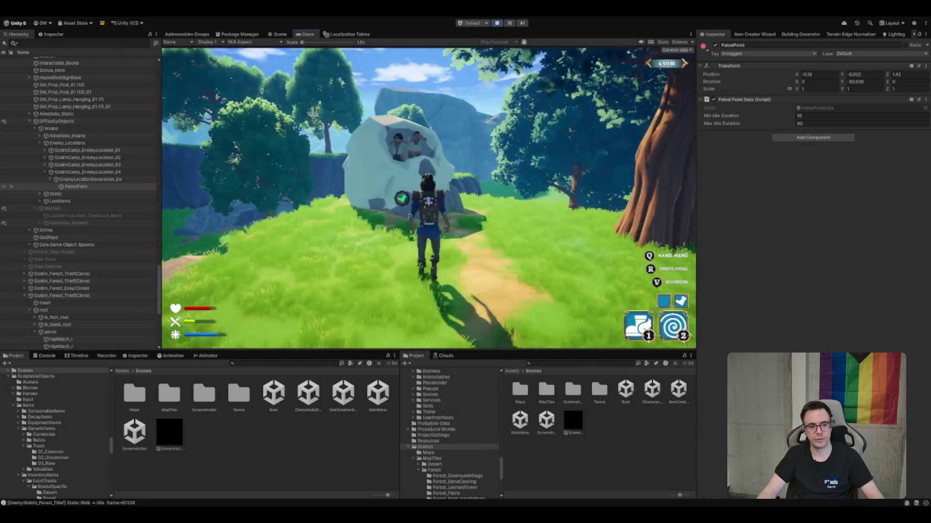
key("w")
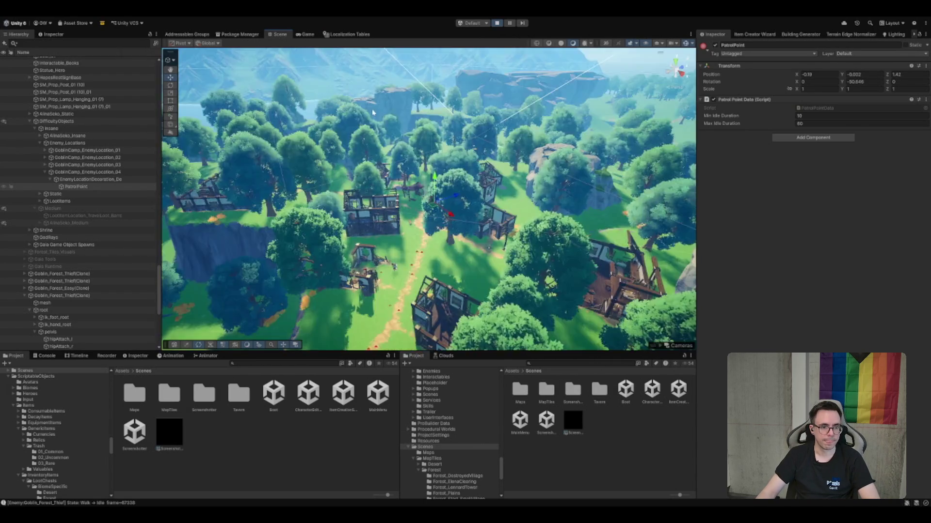
Select and frame Skull_HopeFamily, tick Is Interactable, and assign its Mesh Collider as Interactable Collider
scroll(483, 211, "up", 5)
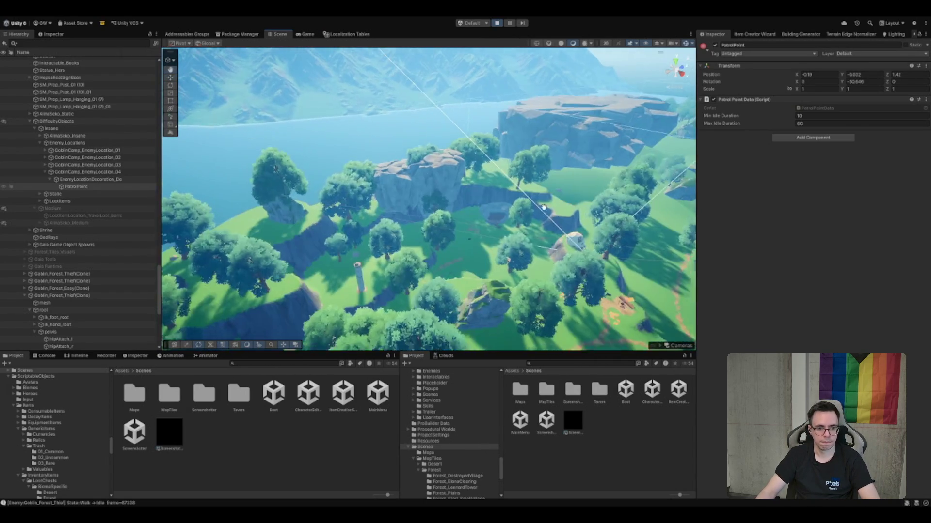
scroll(411, 197, "down", 5)
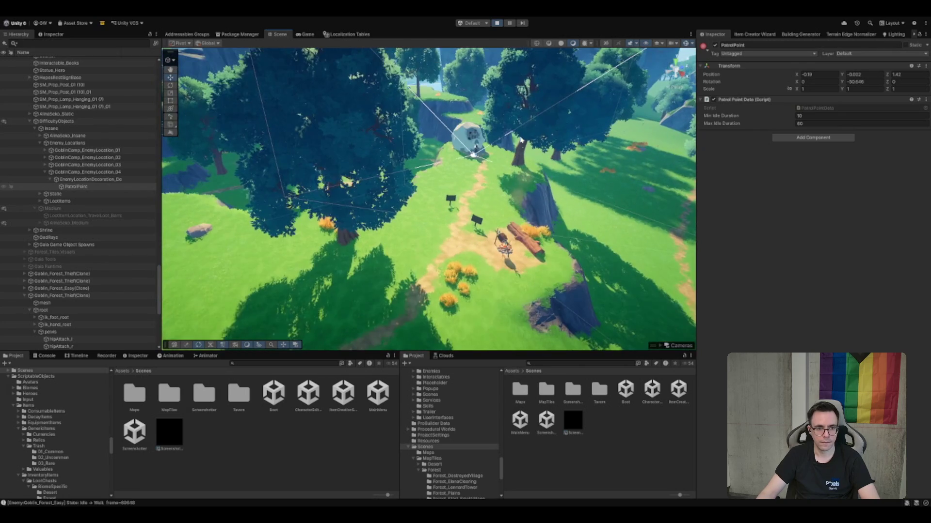
left_click(469, 137)
key("f")
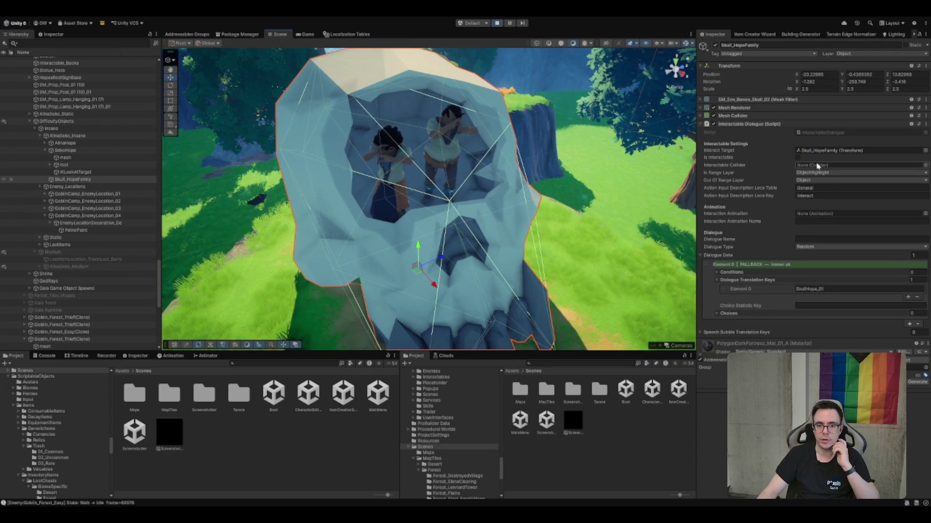
left_click(797, 157)
left_click_drag(749, 116, 813, 165)
Test the skull's dialogue in the Game view, walk away, and stop Play mode
left_click(306, 34)
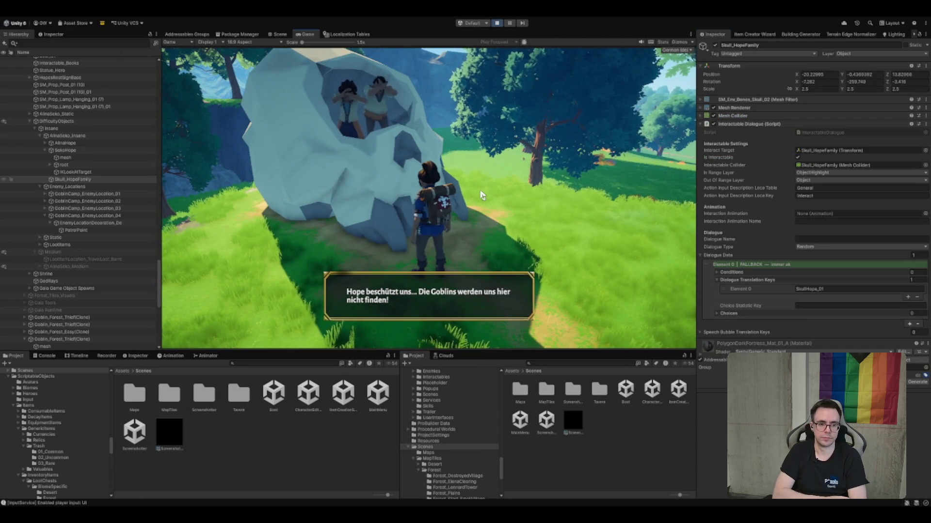
left_click(491, 182)
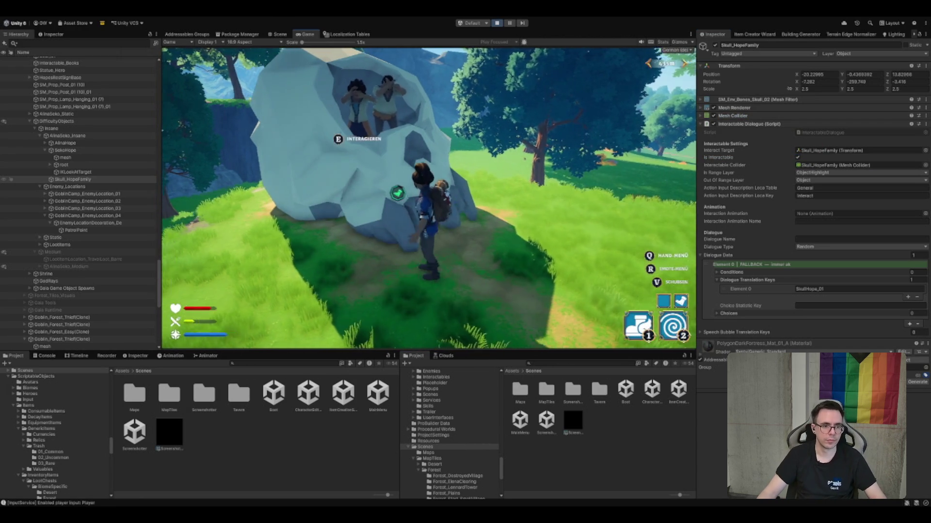
key("w")
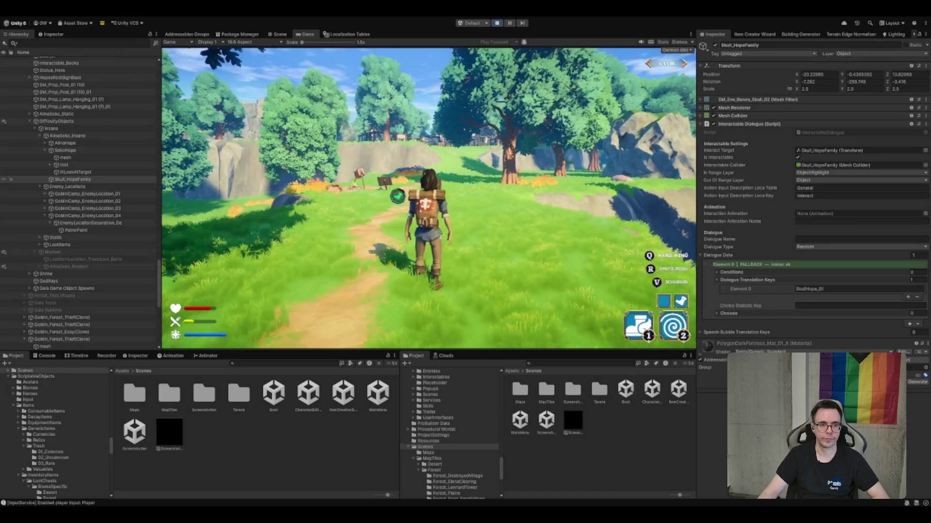
key("ctrl+p")
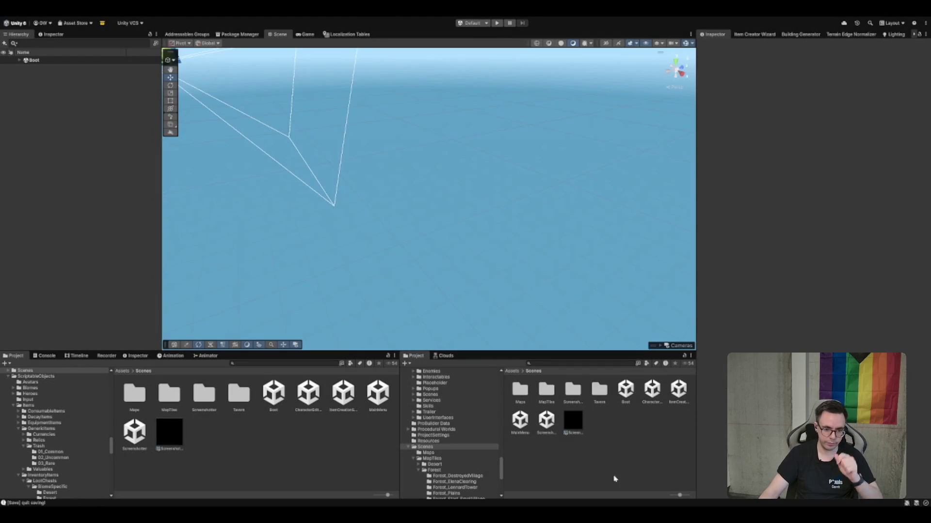
Open TerrainScene_Forest_DestroyedVillage from MapTiles > Forest > Forest_DestroyedVillage and select MapTile
double_click(543, 399)
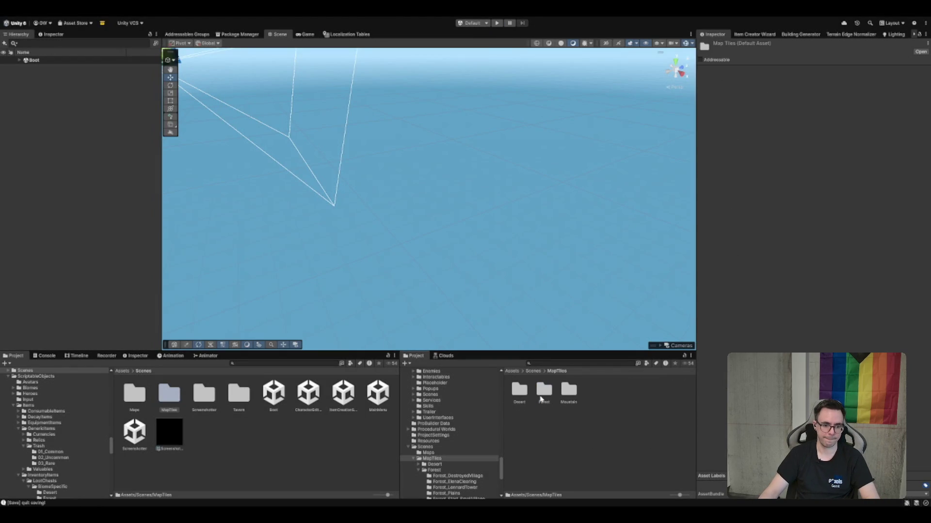
double_click(543, 393)
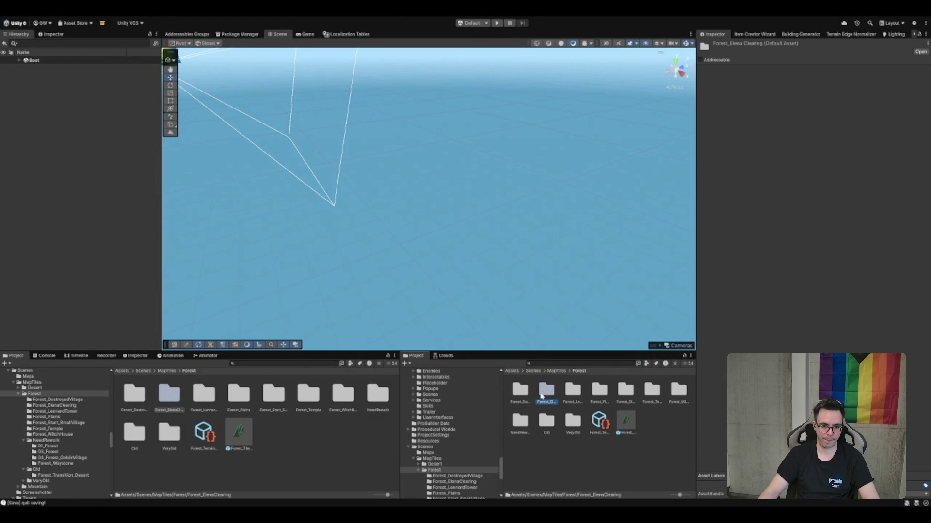
key("Return")
double_click(544, 392)
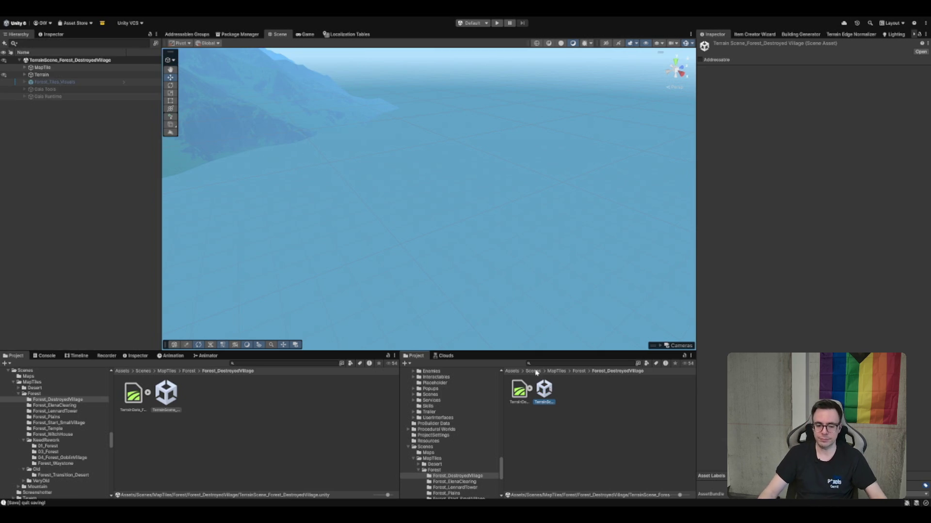
left_click(75, 68)
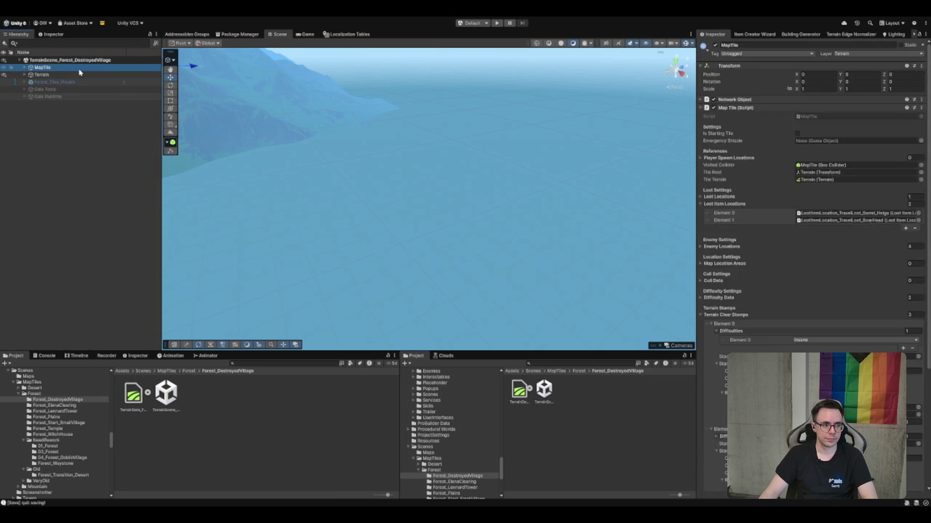
Expand MapTile, Terrain and DifficultyObjects in the Hierarchy and frame the Static group
key("Right")
left_click(62, 104)
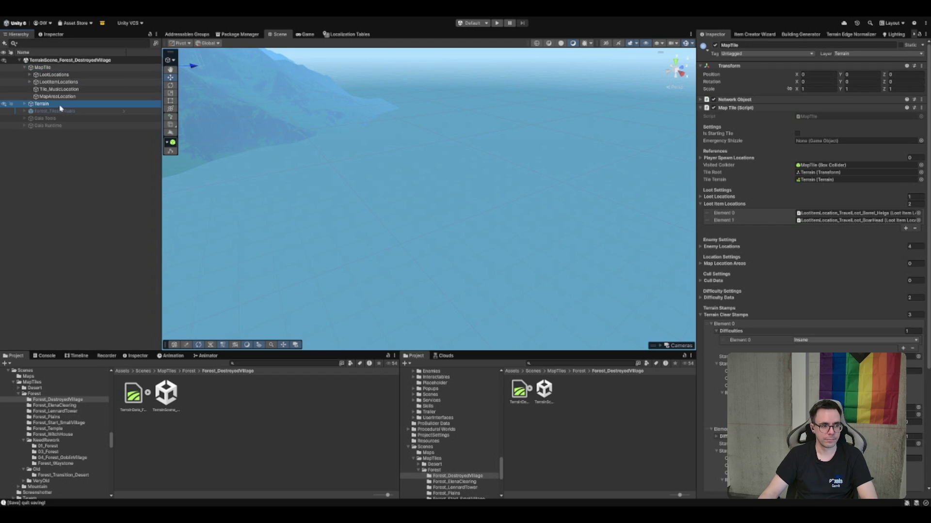
key("Right")
left_click(61, 111)
key("f")
left_click(75, 199)
key("Right")
key("Right")
key("Left")
key("Left")
left_click(77, 206)
key("Right")
key("Right")
key("Right")
key("Right")
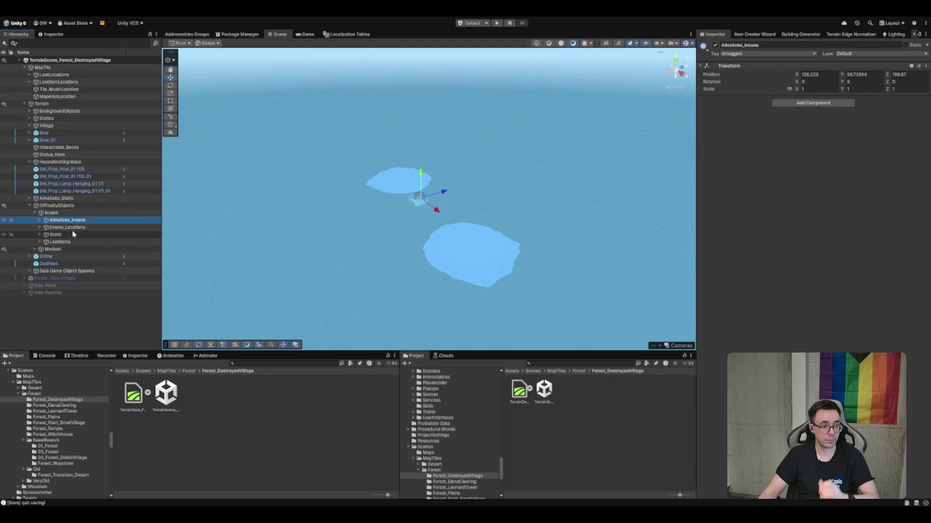
left_click(76, 234)
key("f")
Select Skull_HopeFamily, make it interactable, and set itself as Interact Target and Interactable Collider
mouse_move(456, 212)
left_mouse_down()
mouse_move(418, 158)
mouse_move(413, 210)
mouse_move(429, 179)
left_mouse_up()
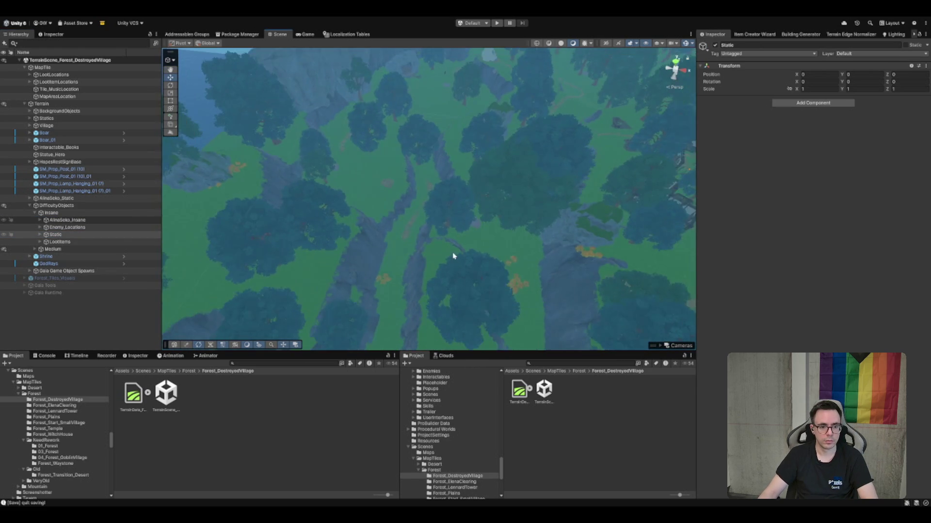
scroll(453, 258, "down", 3)
mouse_move(542, 157)
left_mouse_down()
mouse_move(386, 207)
mouse_move(376, 164)
left_mouse_up()
left_click(377, 164)
left_click(81, 242)
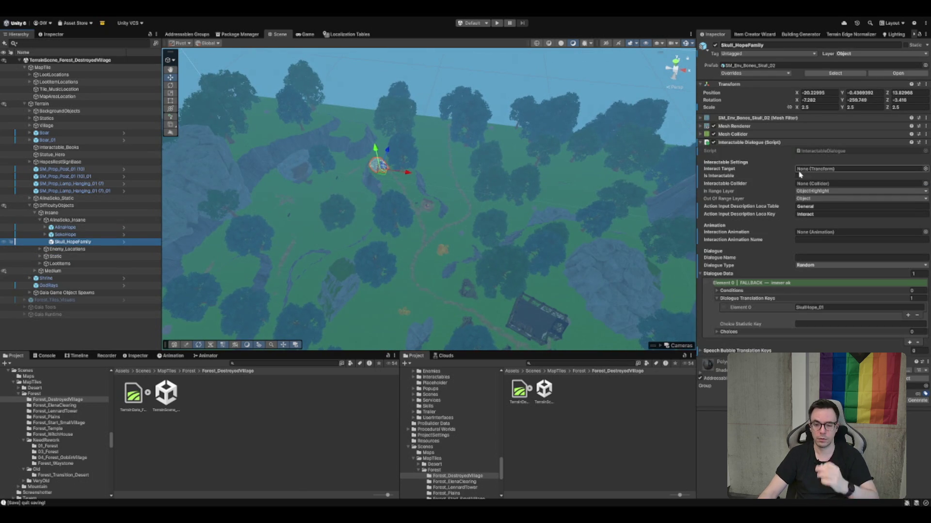
left_click(797, 176)
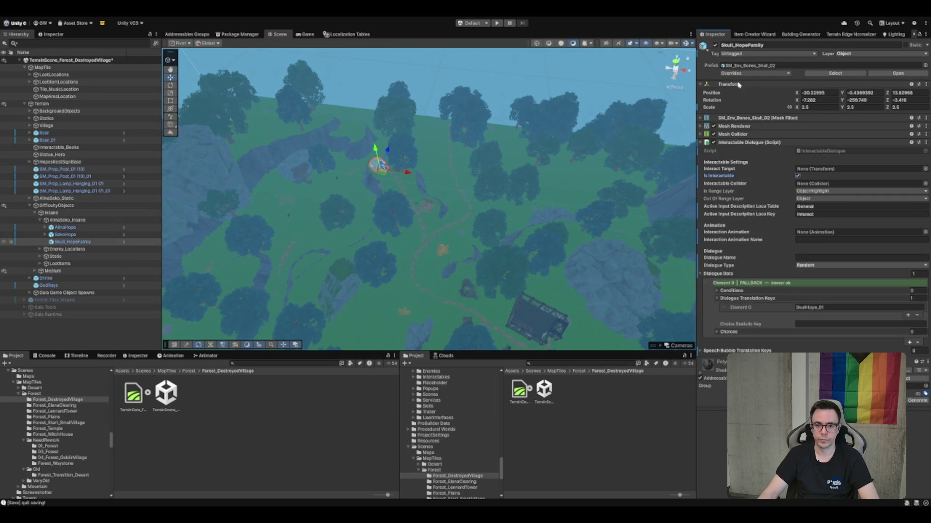
left_click(824, 169)
left_click_drag(824, 169, 824, 169)
mouse_move(732, 135)
left_mouse_down()
mouse_move(795, 146)
mouse_move(824, 184)
left_mouse_up()
Tilt the scene view, collapse the DifficultyObjects branch, and select MapTile
mouse_move(502, 180)
left_mouse_down()
mouse_move(511, 150)
mouse_move(483, 291)
left_mouse_up()
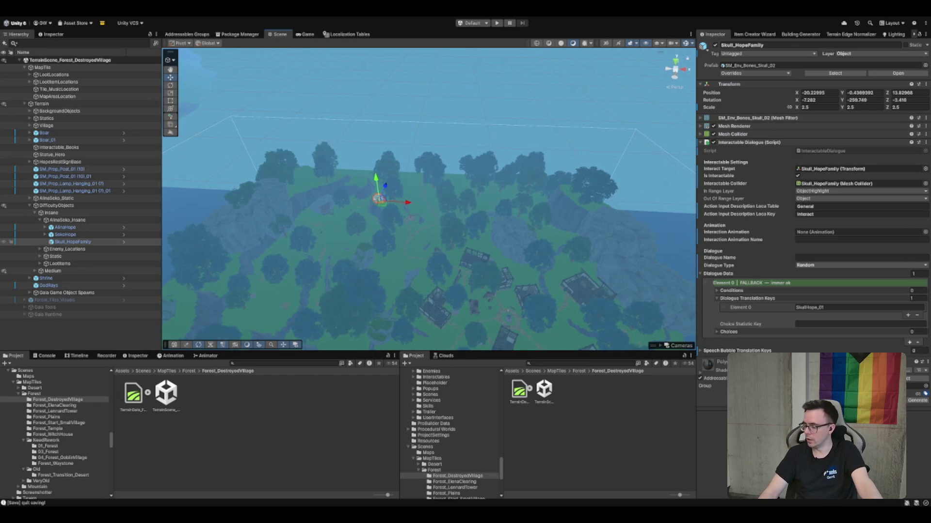
left_click_drag(481, 234, 483, 252)
left_click(35, 213)
left_click(56, 205)
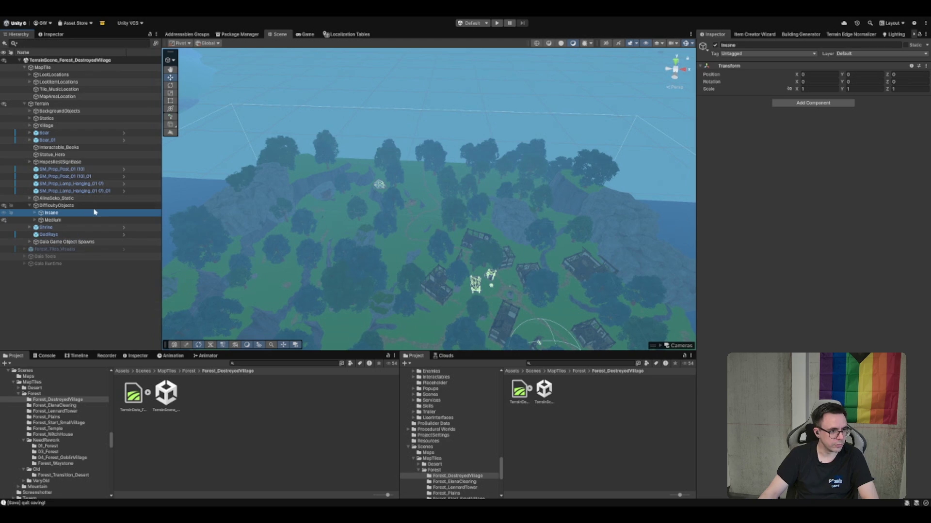
left_click(42, 67)
Open MapTile.cs in Rider and expand its Inspector fields region
left_click(848, 117)
scroll(238, 239, "down", 8)
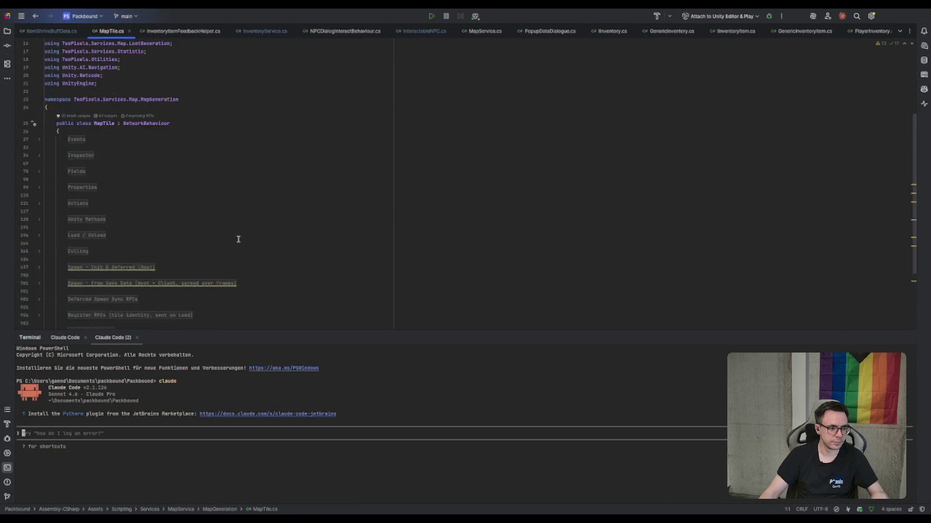
left_click(299, 224)
scroll(114, 215, "up", 5)
left_click(81, 174)
scroll(97, 174, "down", 10)
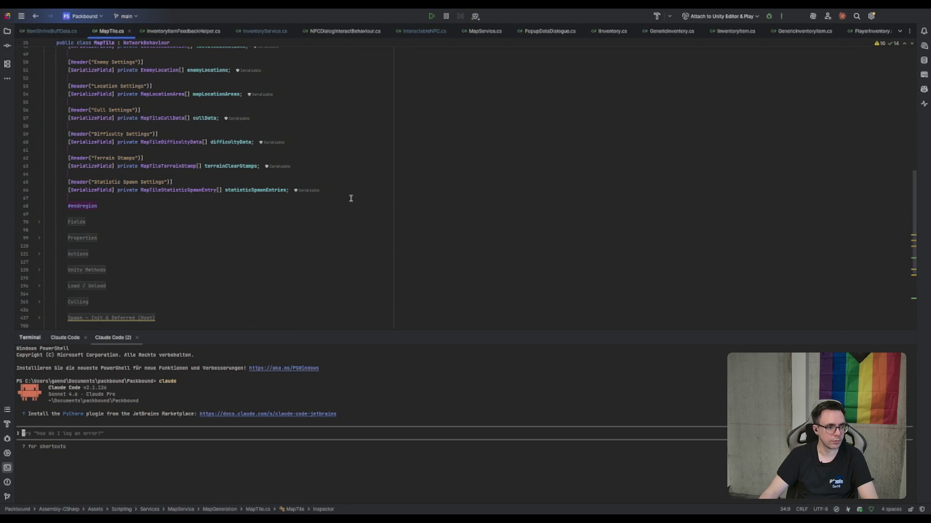
left_click(367, 205)
scroll(242, 196, "up", 6)
Search for lootItemLocations and trace SpawnLootItemsCoroutine to its caller, SpawnDeferredCoroutine
double_click(222, 189)
key("ctrl+f")
key("Return")
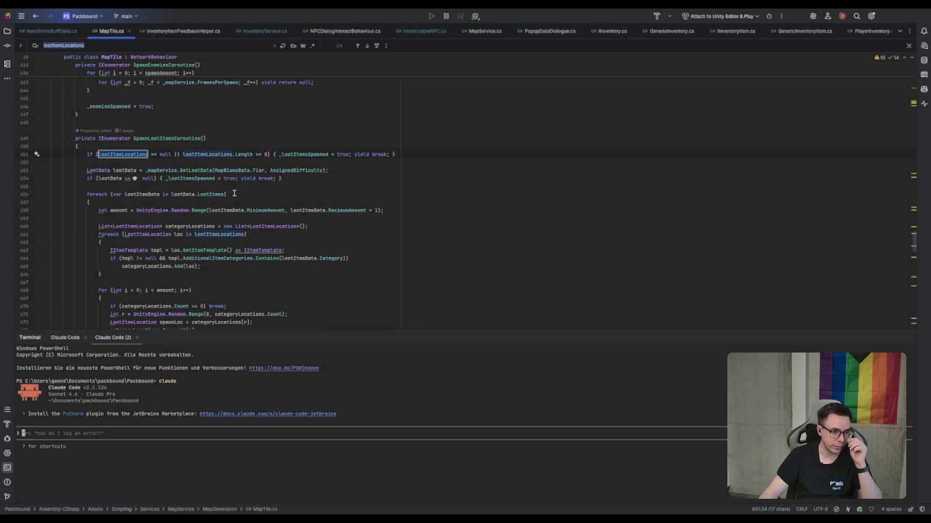
left_click(165, 138)
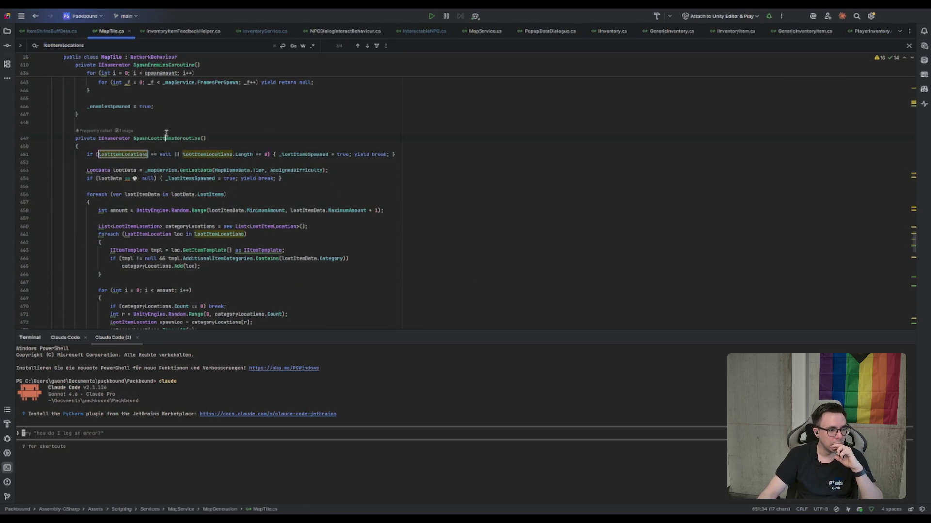
left_click(124, 131)
scroll(319, 180, "up", 3)
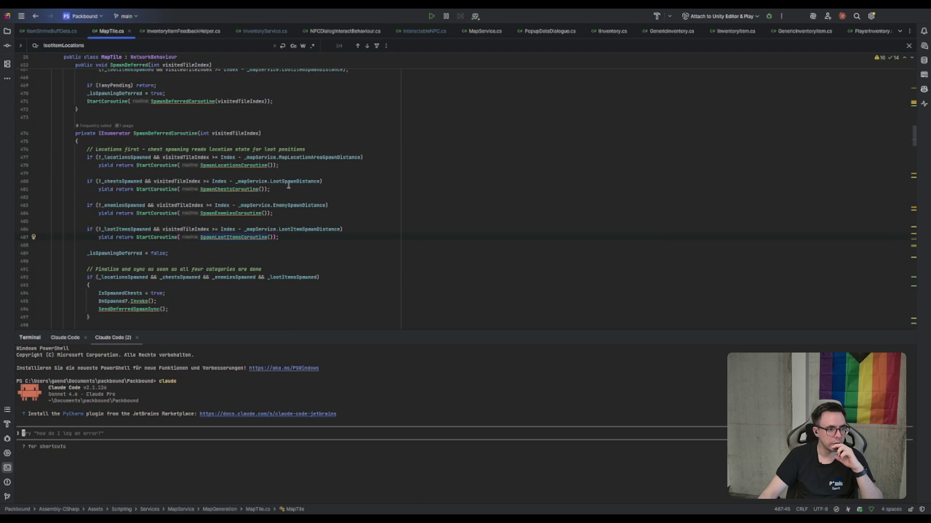
left_click(157, 132)
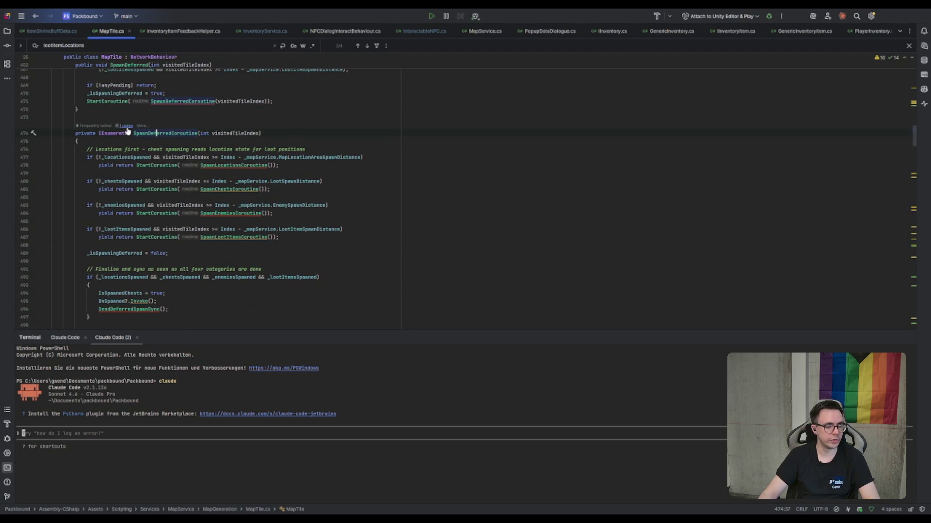
scroll(280, 170, "up", 1)
scroll(280, 170, "up", 8)
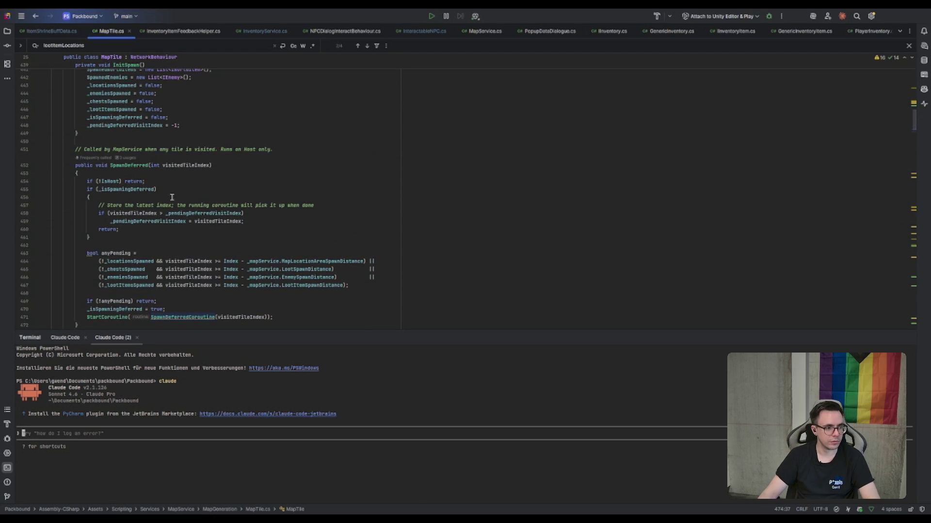
scroll(165, 188, "up", 20)
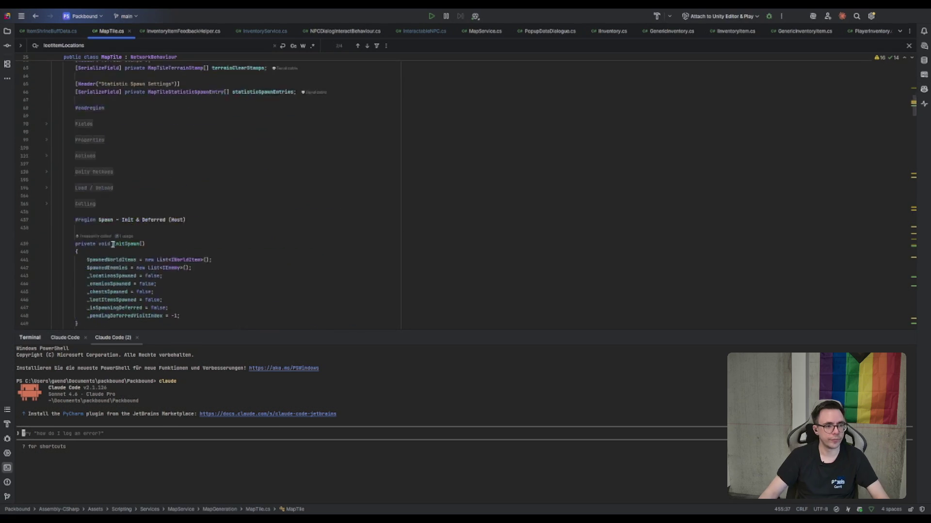
scroll(151, 208, "down", 10)
scroll(310, 113, "up", 4)
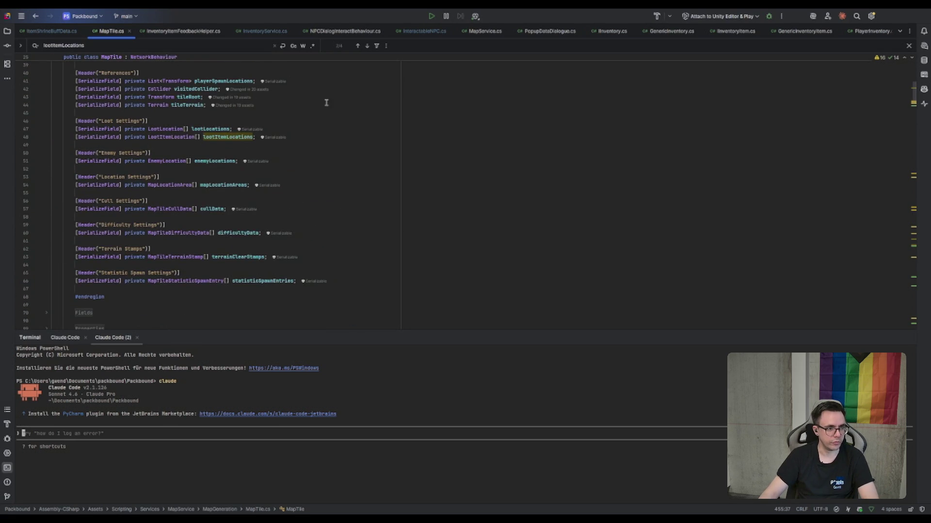
Search the file for difficultyData and review where it is used
double_click(234, 231)
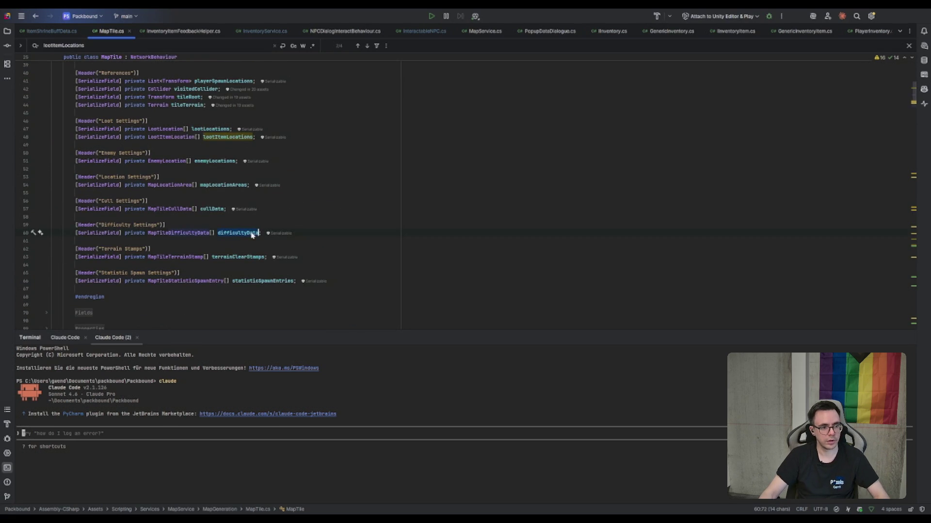
key("ctrl+f")
key("Return")
scroll(249, 236, "up", 10)
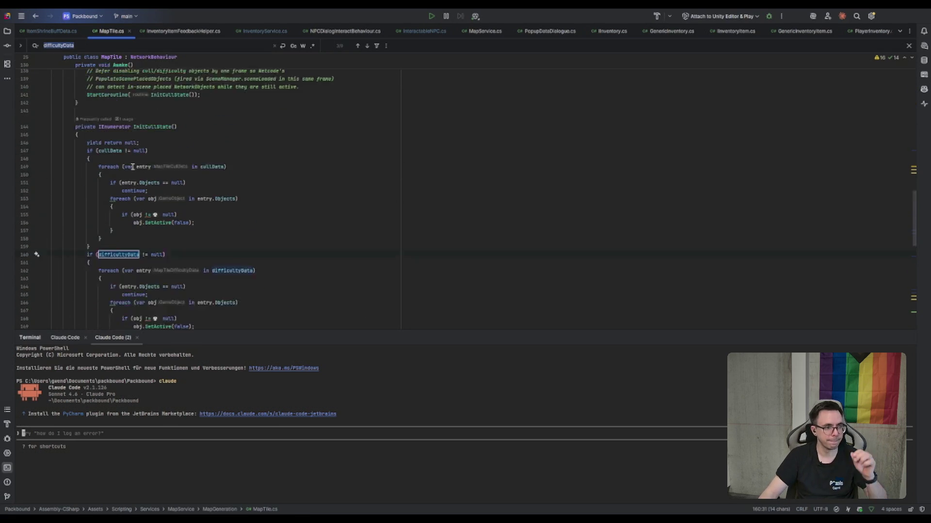
scroll(283, 210, "down", 8)
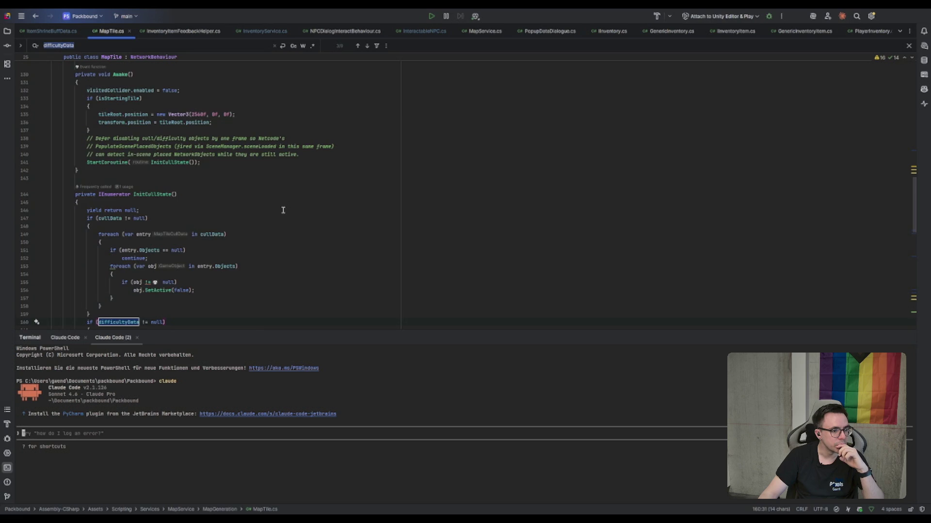
scroll(283, 210, "up", 1)
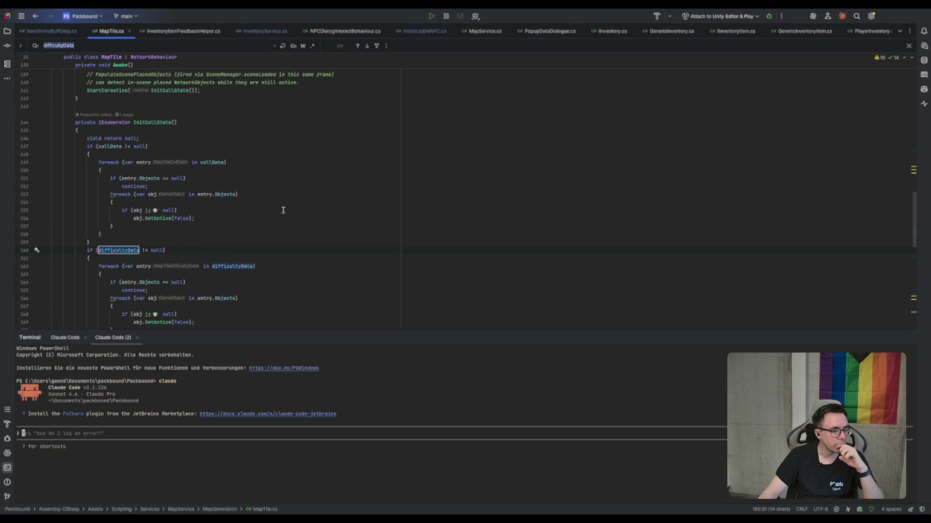
scroll(283, 209, "down", 3)
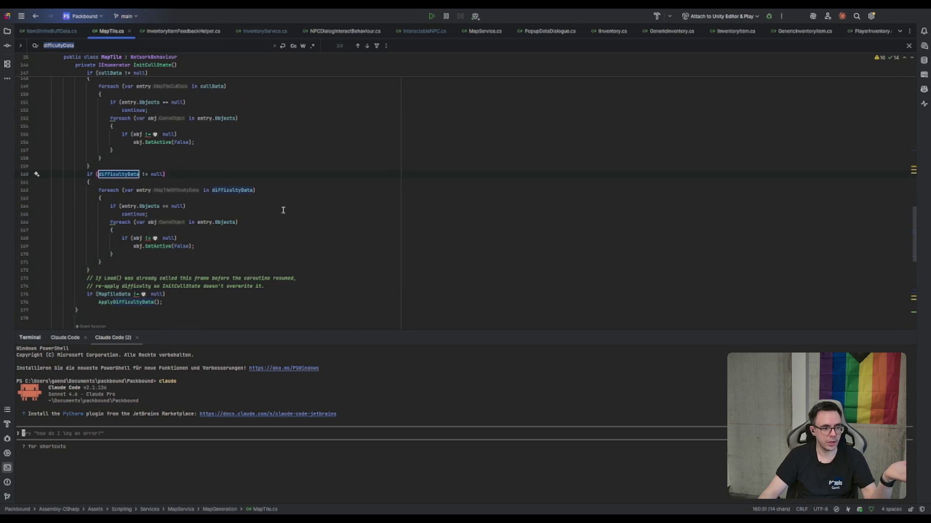
scroll(262, 242, "up", 15)
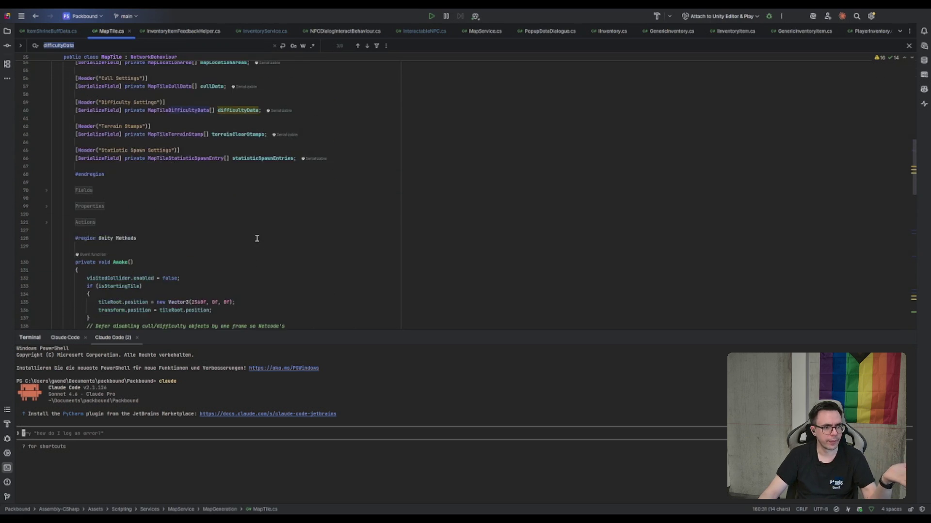
Find the lootItemLocations check on line 651 and review the loop's lootItemData and lootData lines
double_click(227, 278)
key("F3")
key("Return")
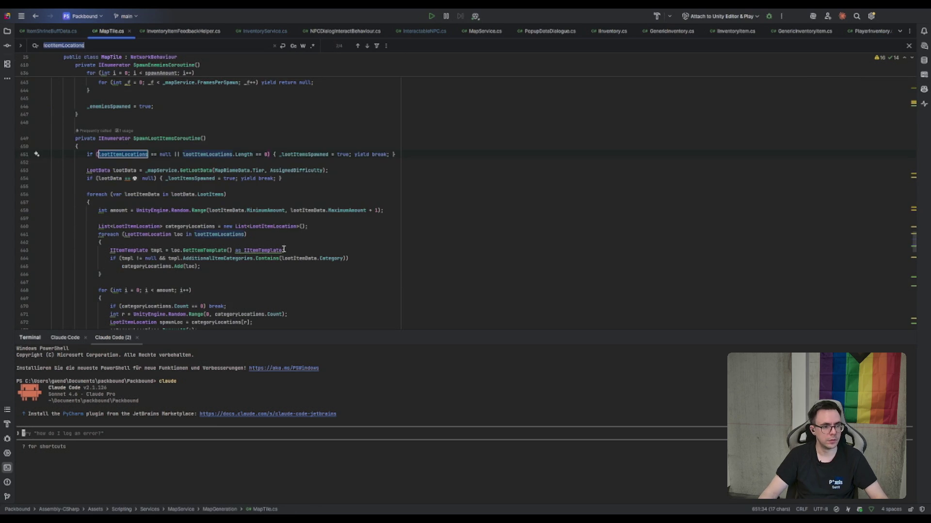
double_click(223, 234)
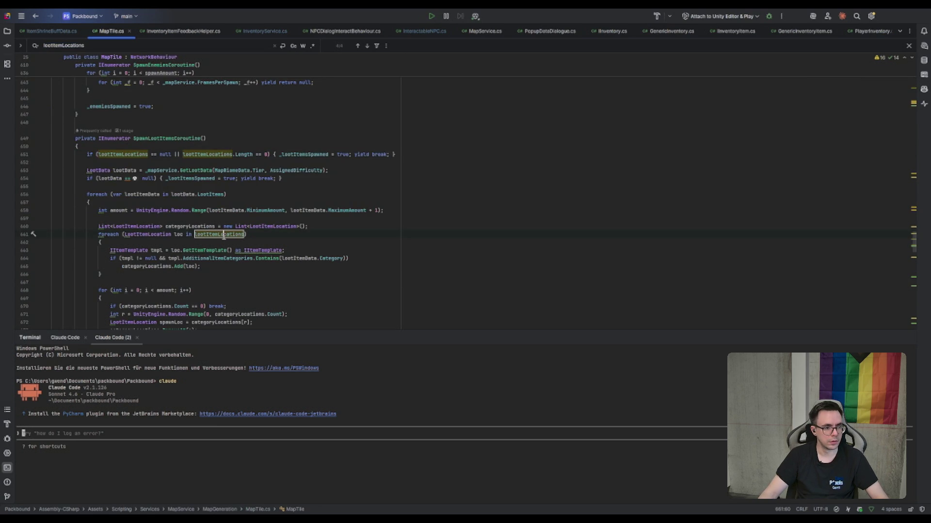
scroll(414, 233, "down", 3)
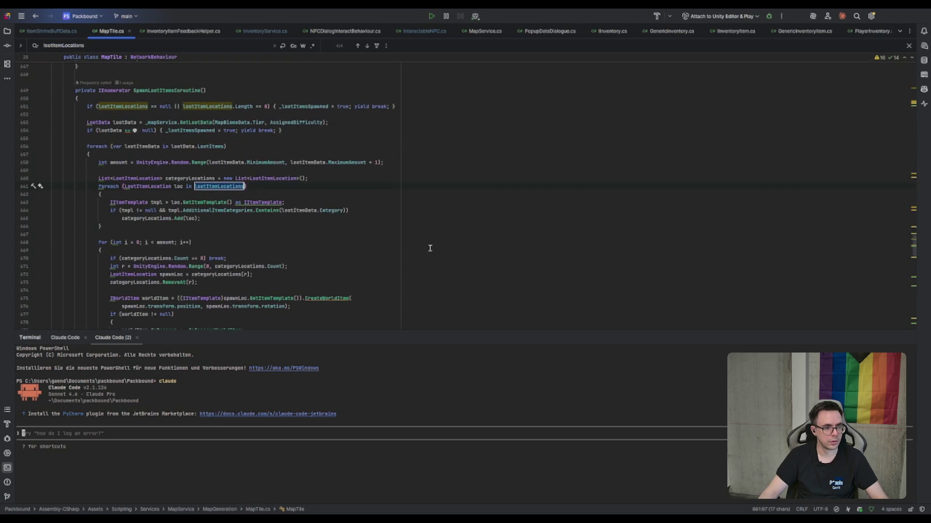
left_click(150, 194)
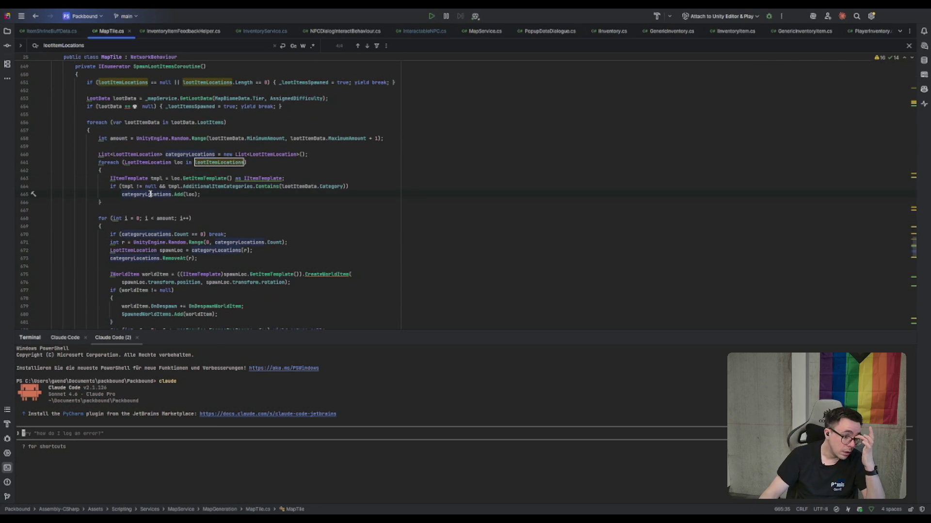
scroll(150, 194, "down", 1)
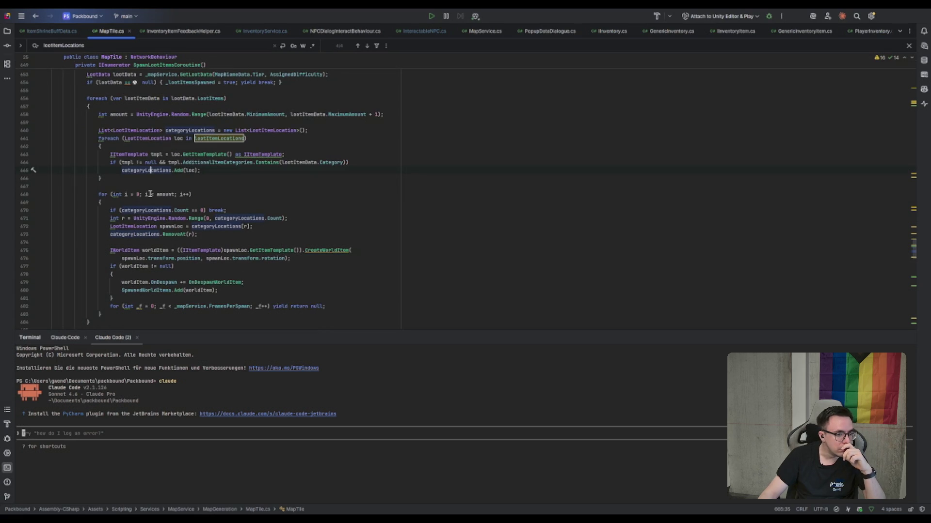
scroll(150, 194, "down", 1)
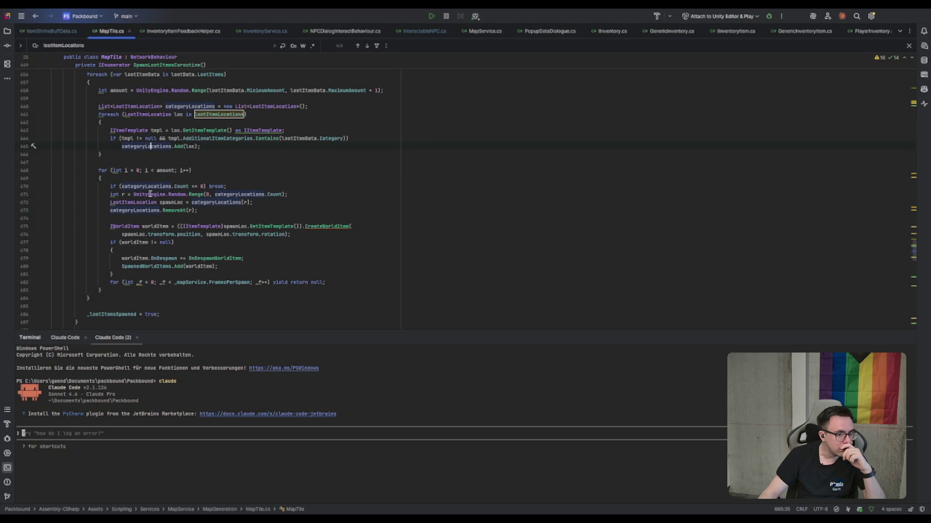
scroll(235, 238, "up", 5)
left_click(375, 210)
left_click(139, 195)
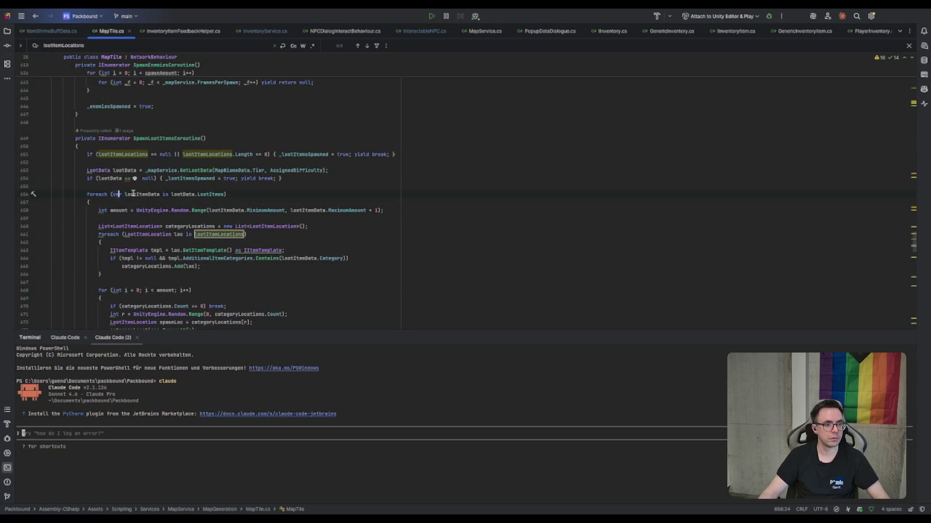
left_click(183, 195)
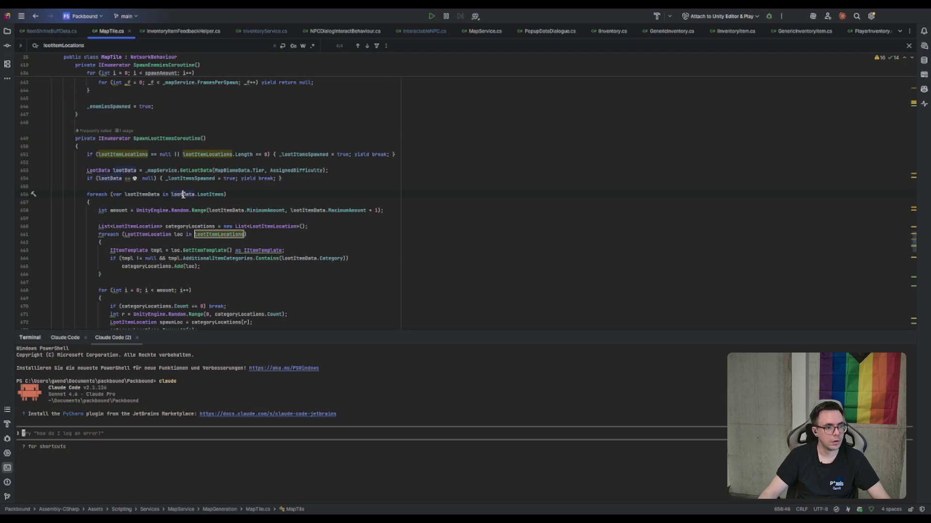
In the foreach over lootItemLocations, add the line 'if(LoogameObject.activeInHierarchy) continue;'
double_click(135, 156)
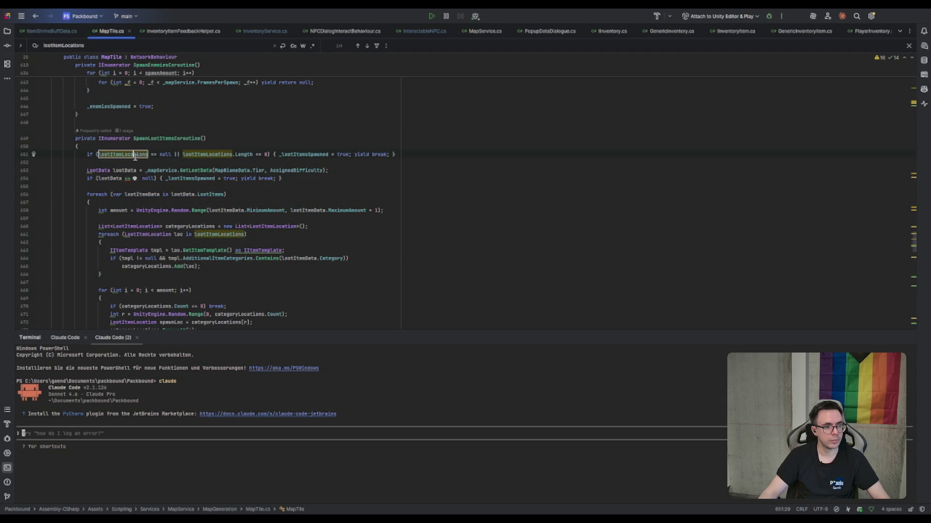
key("ctrl+f")
left_click(212, 238)
scroll(213, 238, "down", 3)
left_click(212, 182)
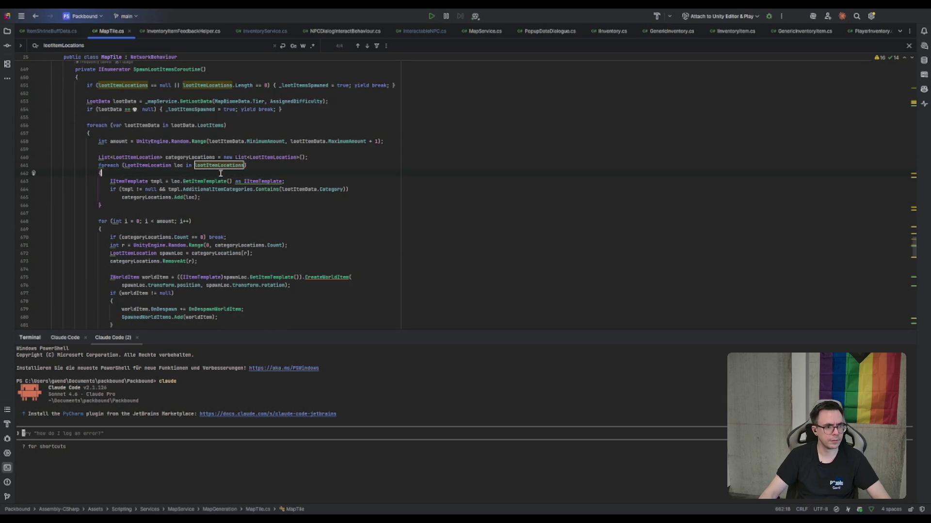
key("ctrl+alt+Return")
type("if(Loo")
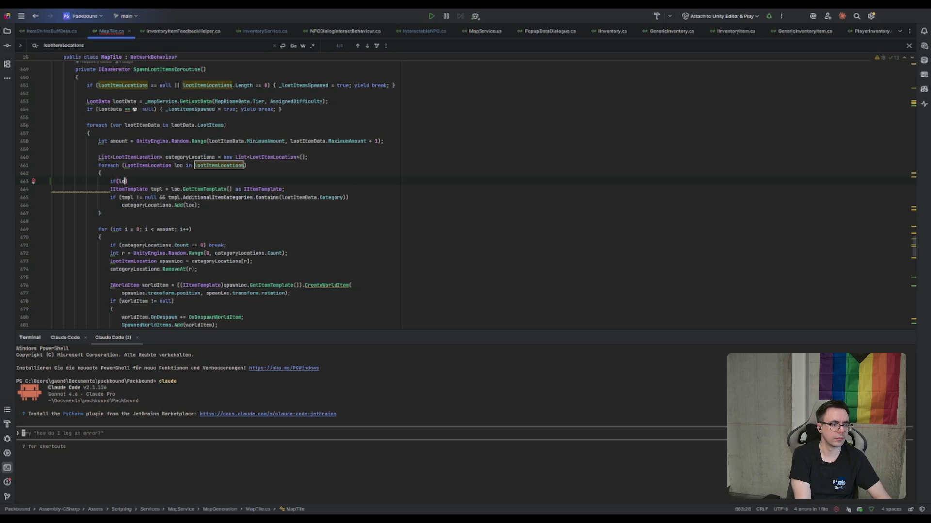
type("gameObject.activeInHierarchy) continue;")
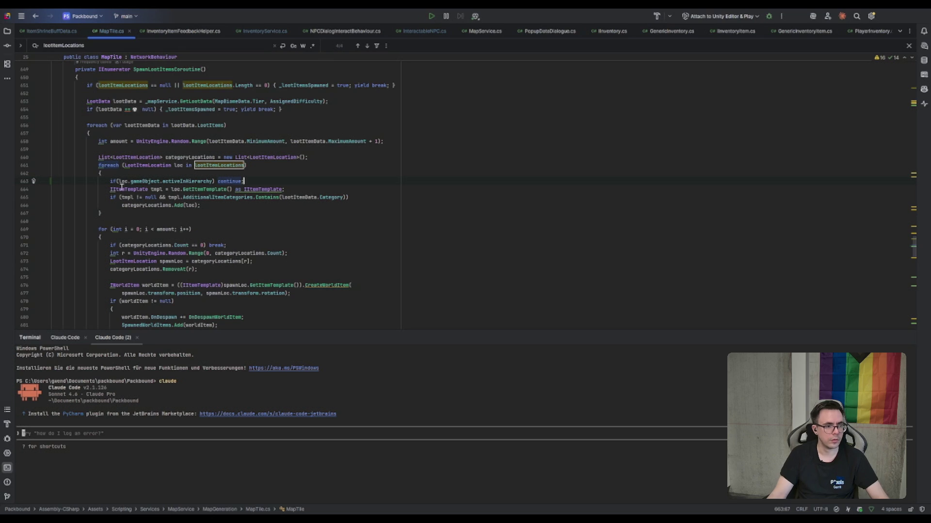
Negate the new activeInHierarchy condition with '!', put continue on its own line, and return to Unity
left_click(117, 181)
type("!")
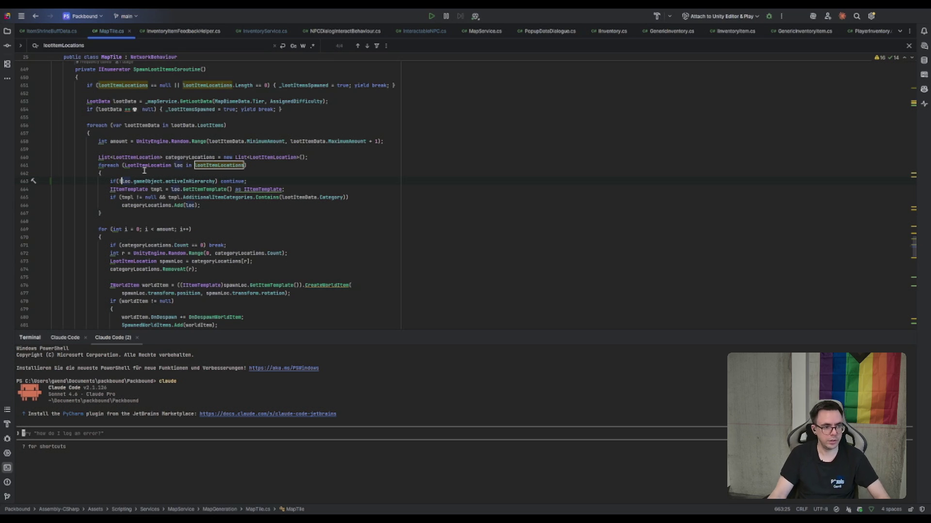
left_click(222, 182)
key("Return")
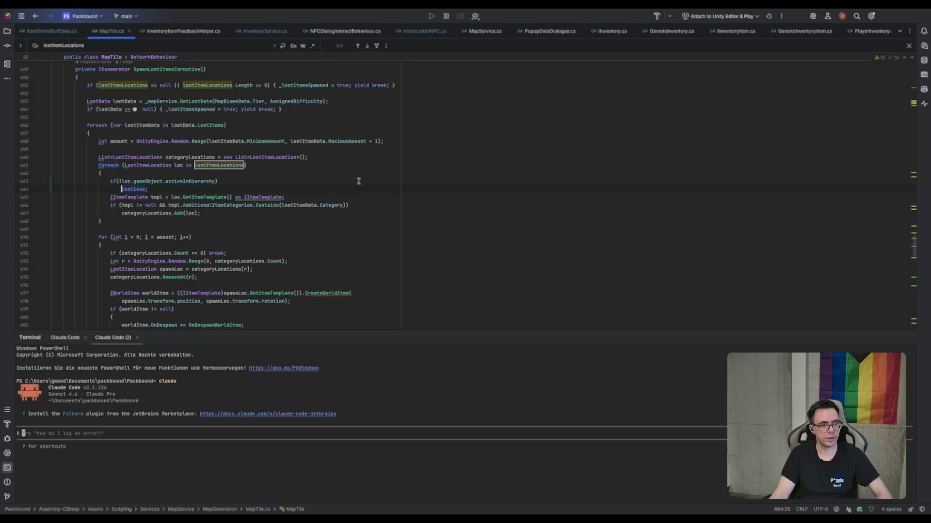
key("Up")
key("Up")
key("alt+Tab")
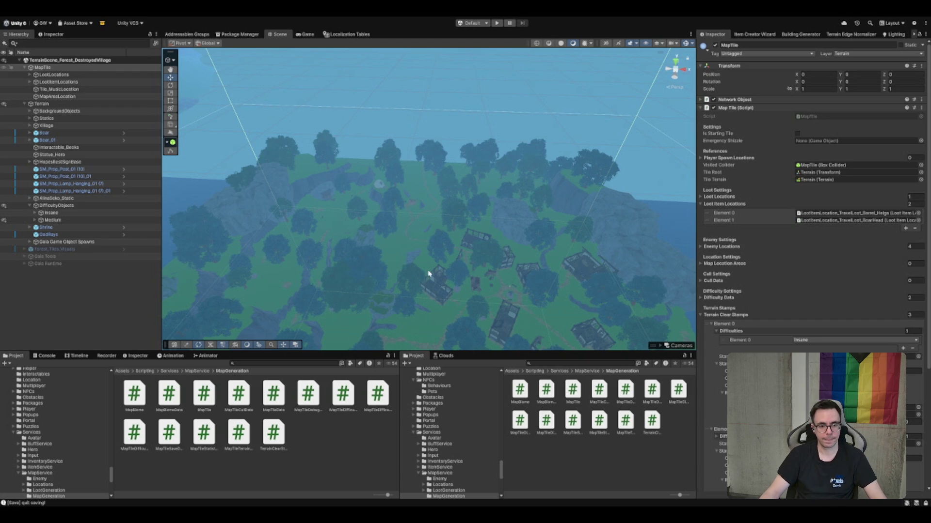
Enable the Forest_Tiles_Visuals object and frame it among the trees
left_click(463, 245)
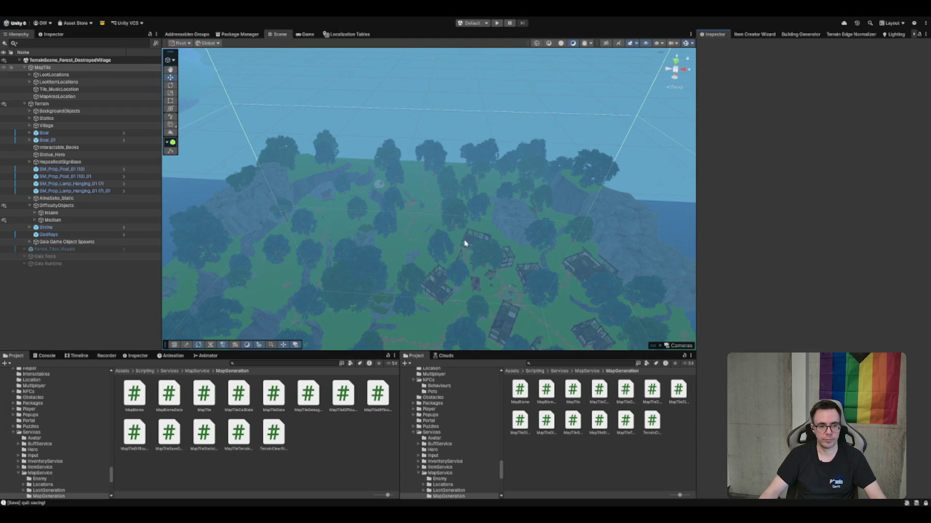
scroll(441, 205, "up", 10)
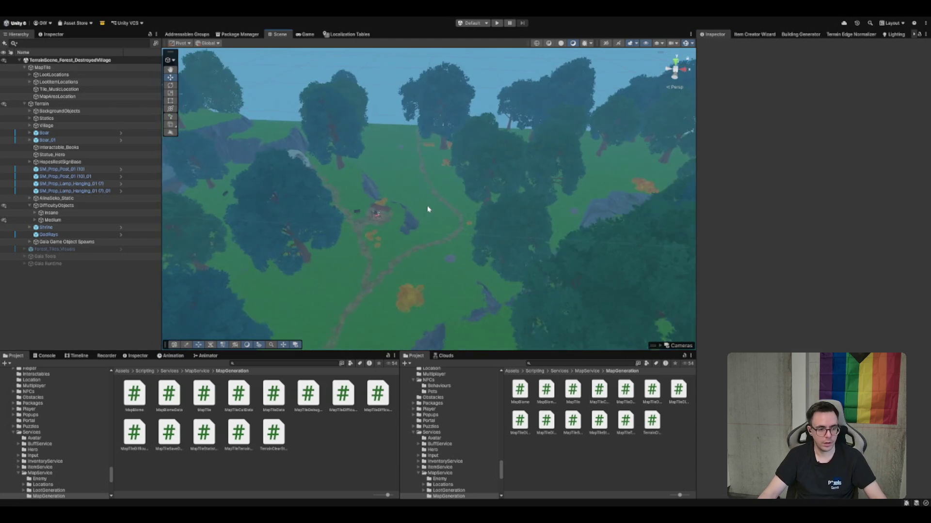
left_click(54, 249)
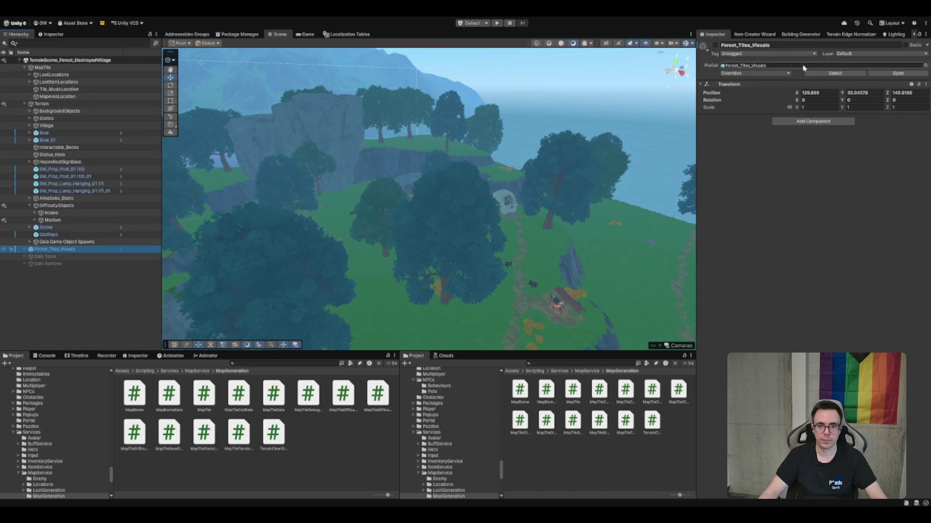
left_click(715, 45)
key("f")
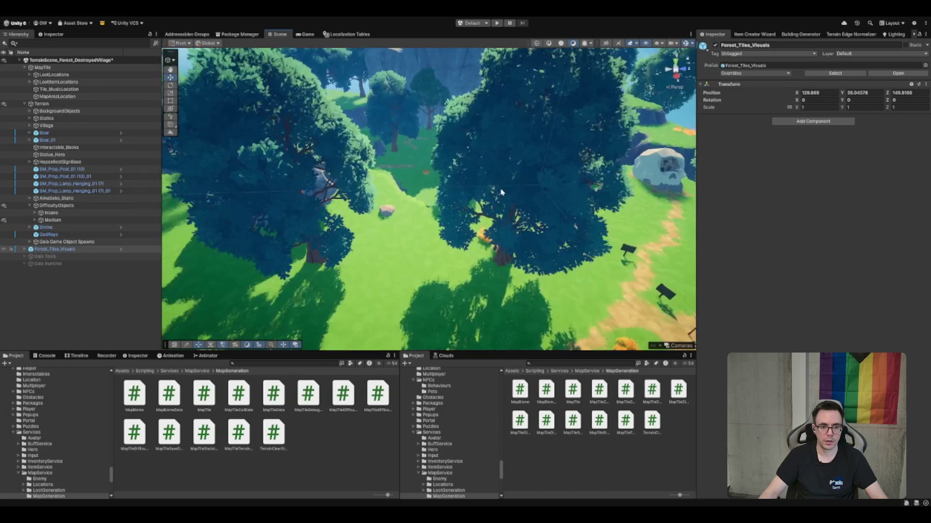
scroll(450, 426, "up", 10)
Browse the Project panel from the map tile folders to Meadow Environment Stylized Pack's Trees - Summer prefabs
left_click(454, 382)
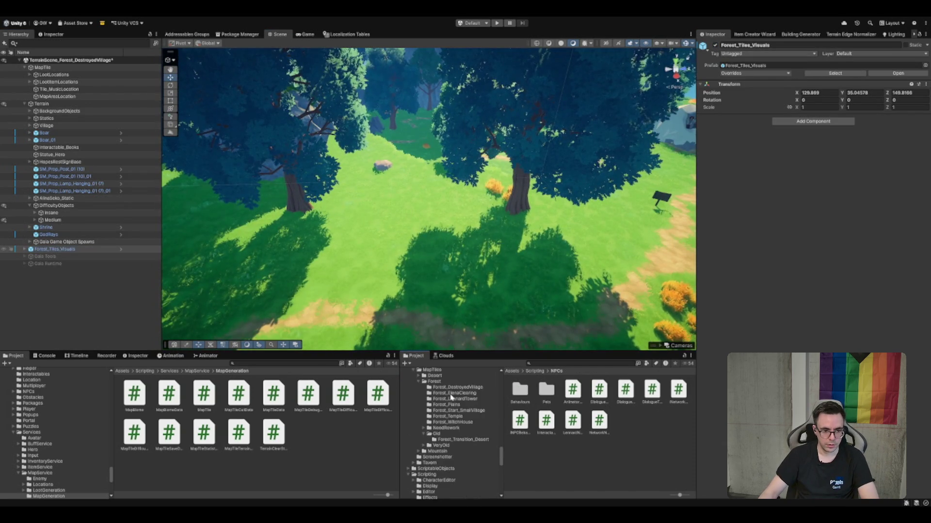
left_click(471, 399)
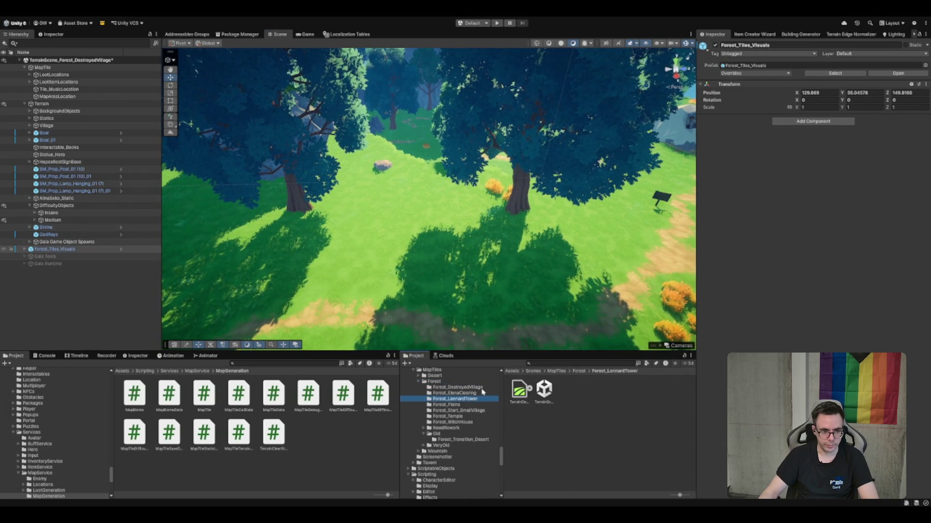
left_click(461, 376)
scroll(466, 412, "up", 15)
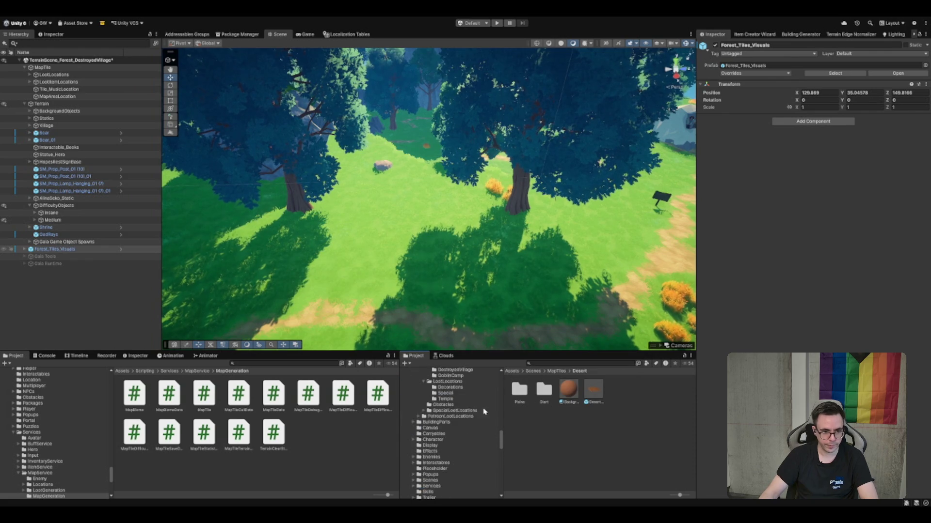
scroll(465, 422, "up", 3)
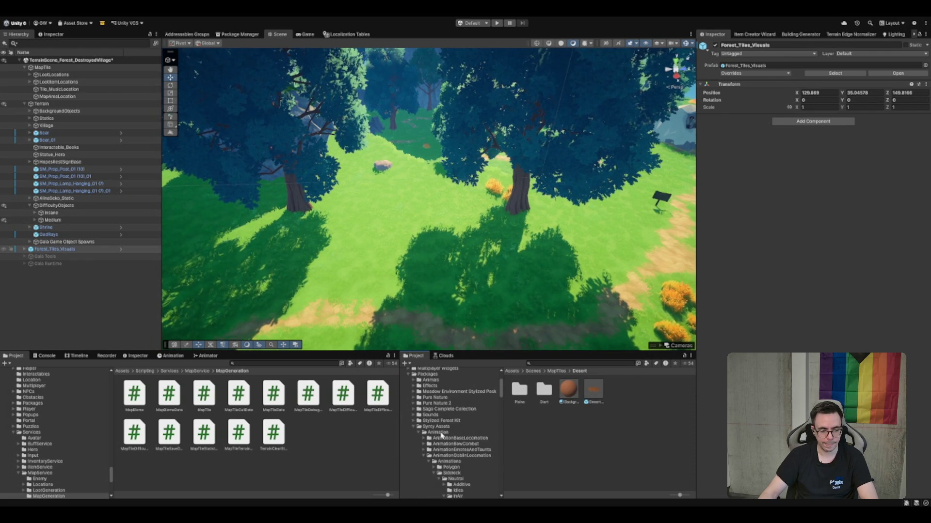
left_click(461, 426)
double_click(459, 391)
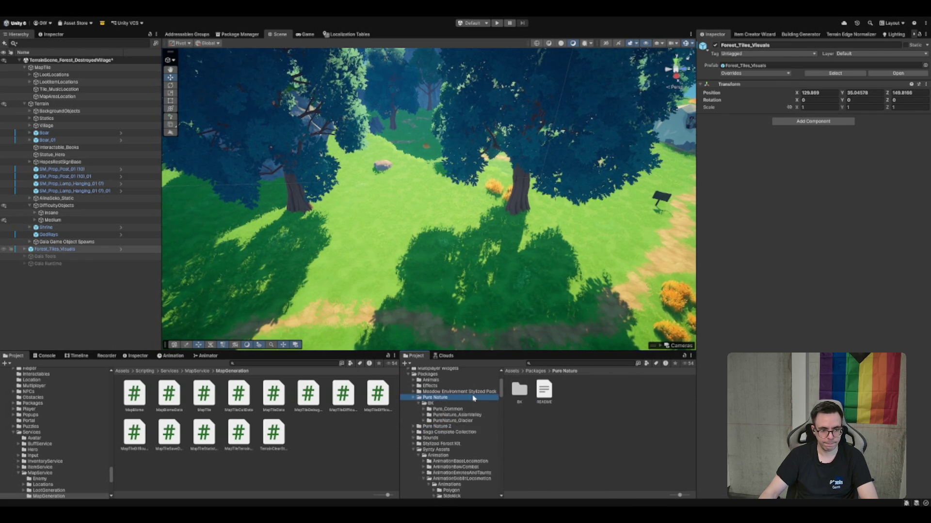
left_click(442, 398)
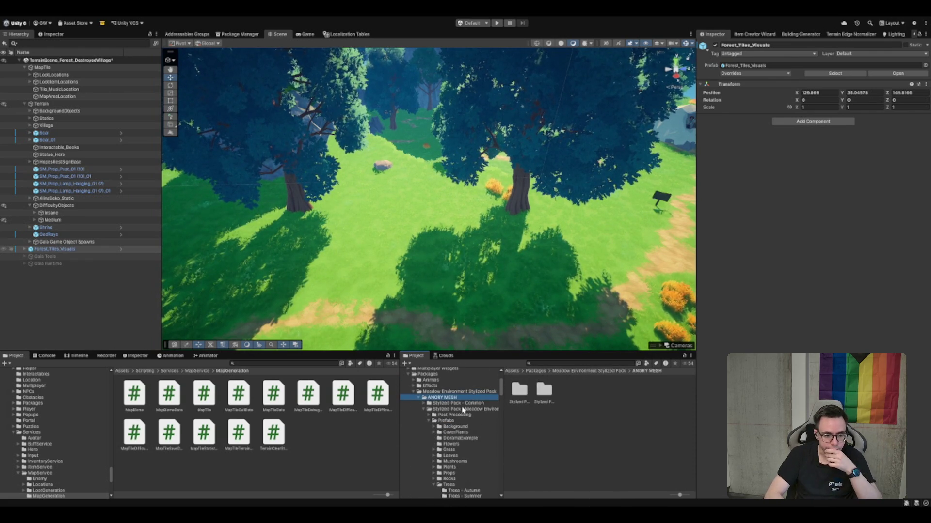
left_click(463, 410)
scroll(468, 453, "down", 2)
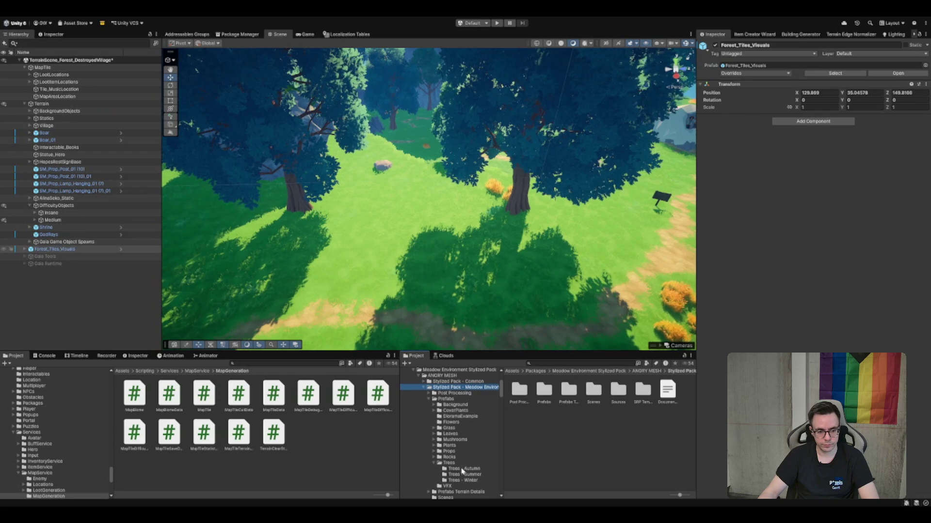
left_click(463, 474)
Place a P_OakTree_02_Summer prefab in the clearing and frame it
mouse_move(677, 436)
left_mouse_down()
mouse_move(461, 269)
mouse_move(507, 458)
mouse_move(426, 204)
left_mouse_up()
key("f")
mouse_move(518, 222)
left_mouse_down()
mouse_move(522, 233)
mouse_move(601, 227)
left_mouse_up()
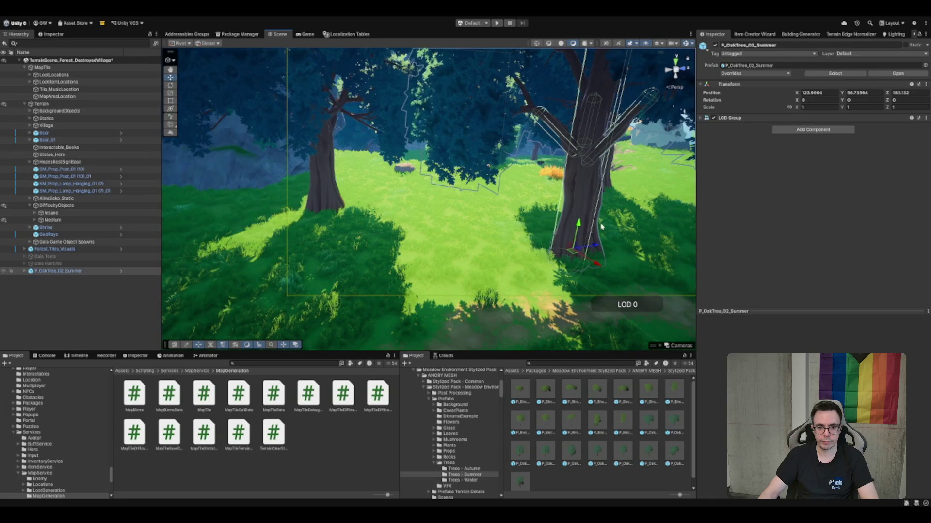
Set the terrain's tree painting brush size to 5 and density to 10
left_click(601, 227)
left_click(815, 115)
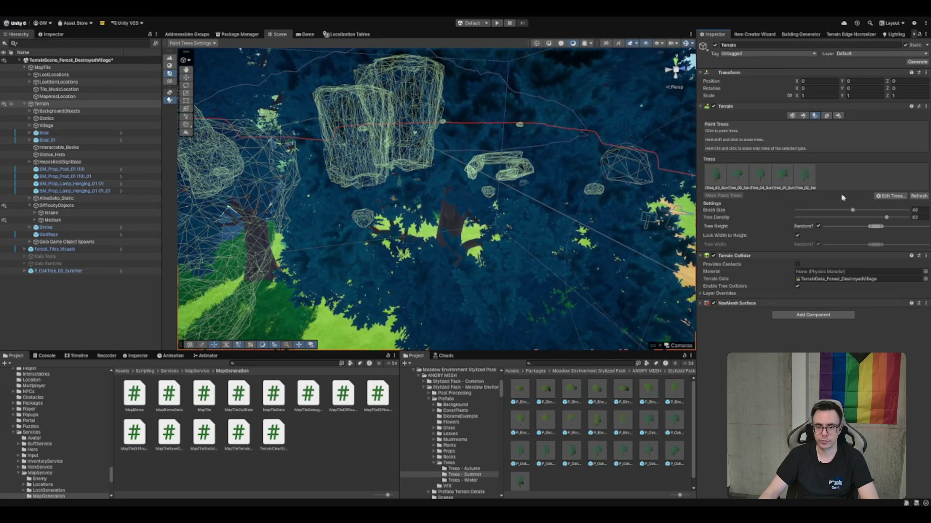
left_click(914, 209)
type("5")
key("Tab")
type("10")
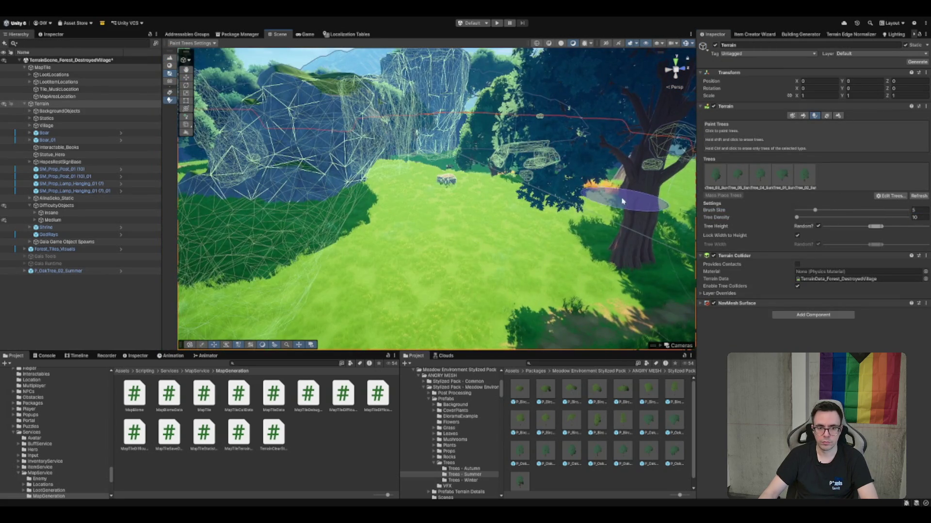
Duplicate the oak tree, then move the copy to the left and rotate it
left_click(625, 233)
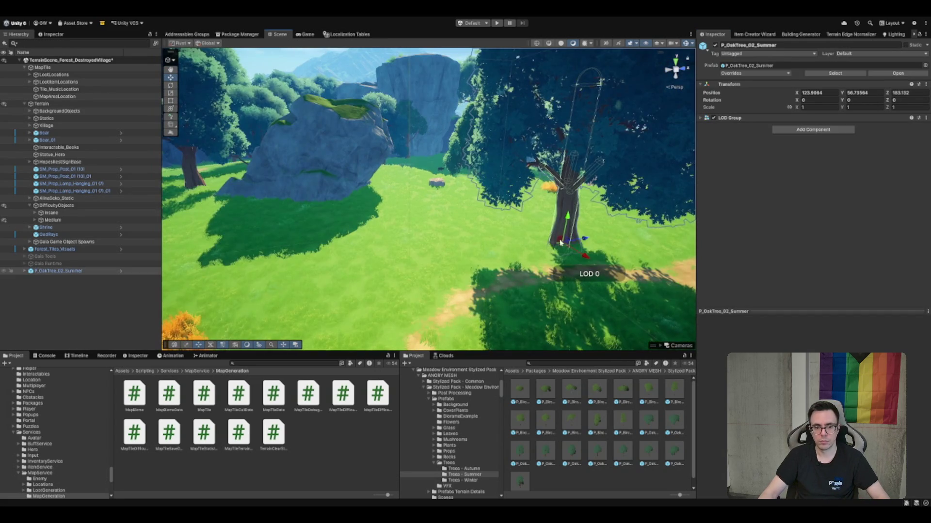
key("ctrl+d")
mouse_move(591, 199)
left_mouse_down()
mouse_move(489, 199)
mouse_move(324, 236)
mouse_move(344, 218)
mouse_move(330, 204)
left_mouse_up()
key("e")
left_click_drag(487, 190, 465, 190)
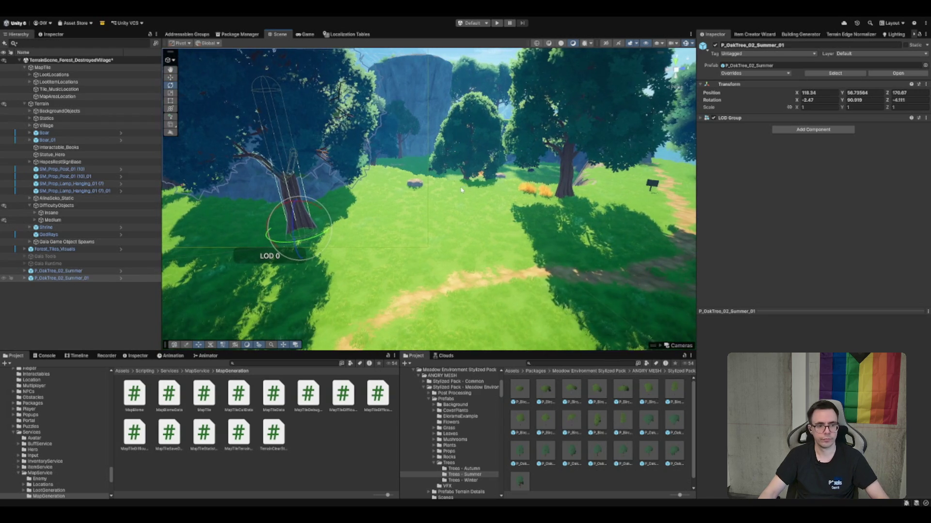
Parent both oak trees under the Medium difficulty object in the Hierarchy
left_click(61, 271)
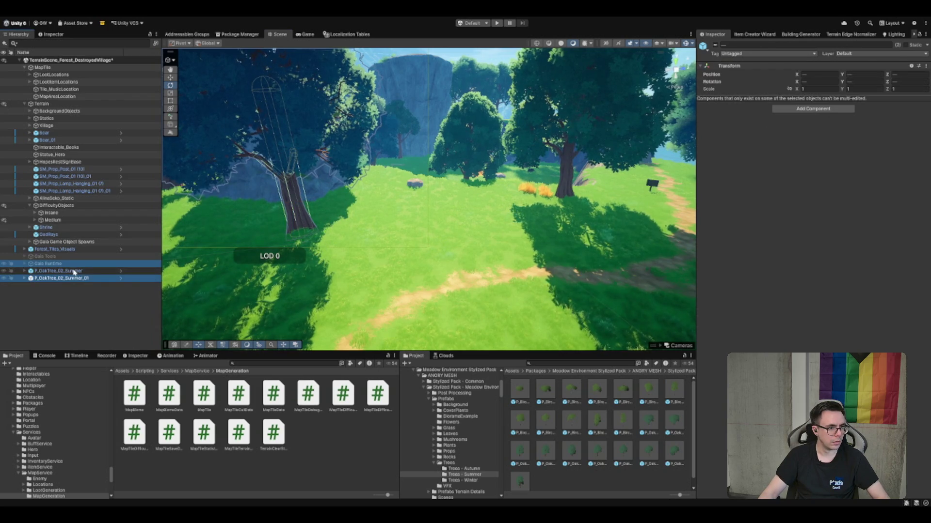
left_click(67, 279, "shift")
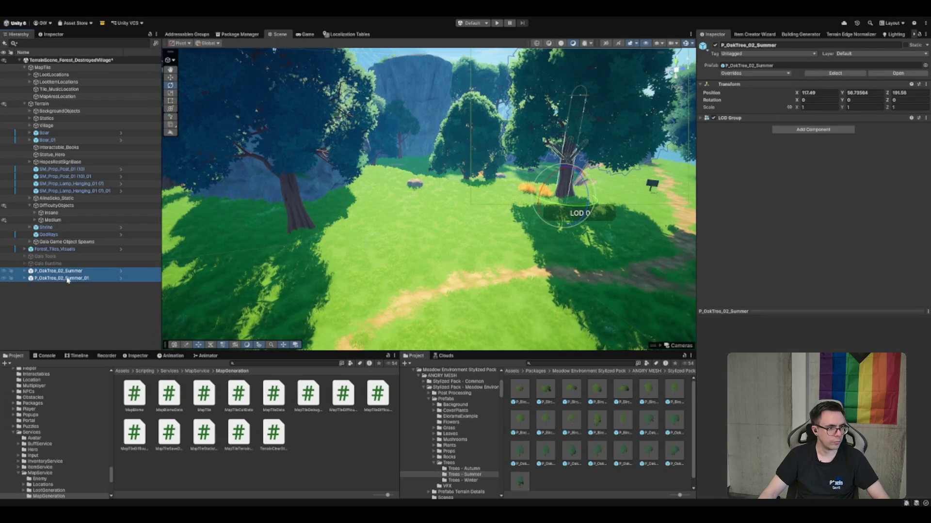
left_click_drag(59, 201, 59, 201)
left_click(30, 198)
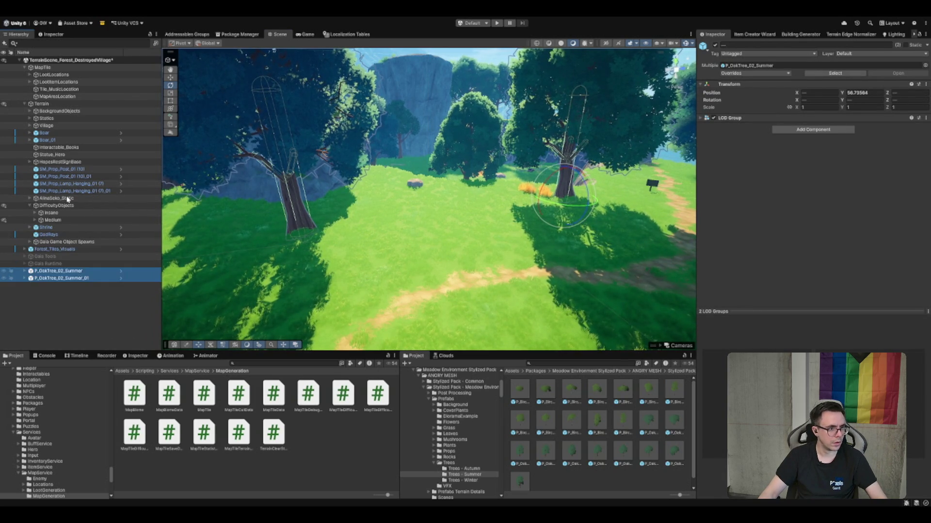
left_click(70, 278)
left_click(68, 271, "ctrl")
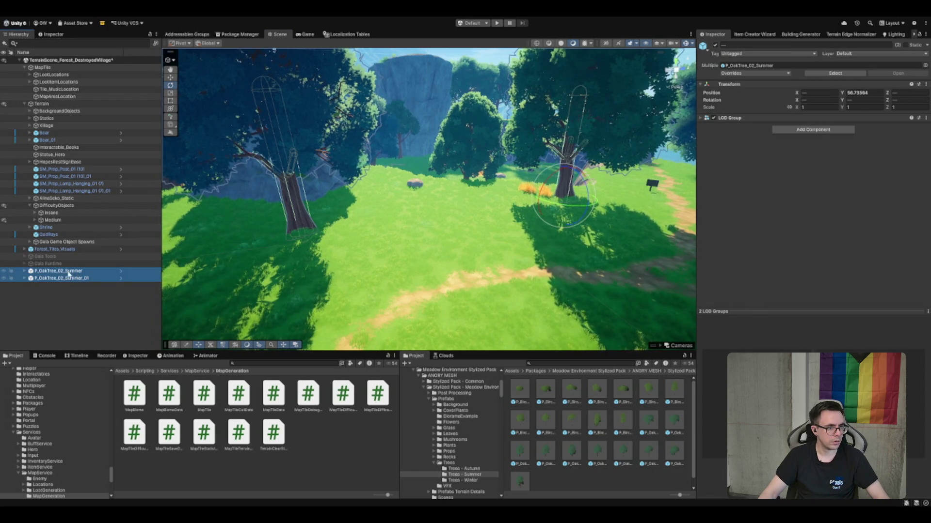
left_click_drag(58, 221, 57, 222)
left_click(58, 221)
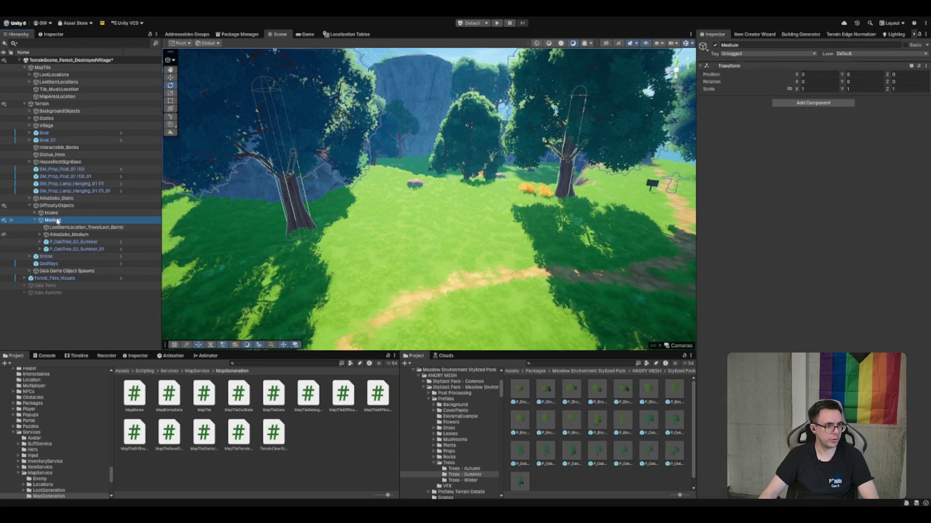
key("Left")
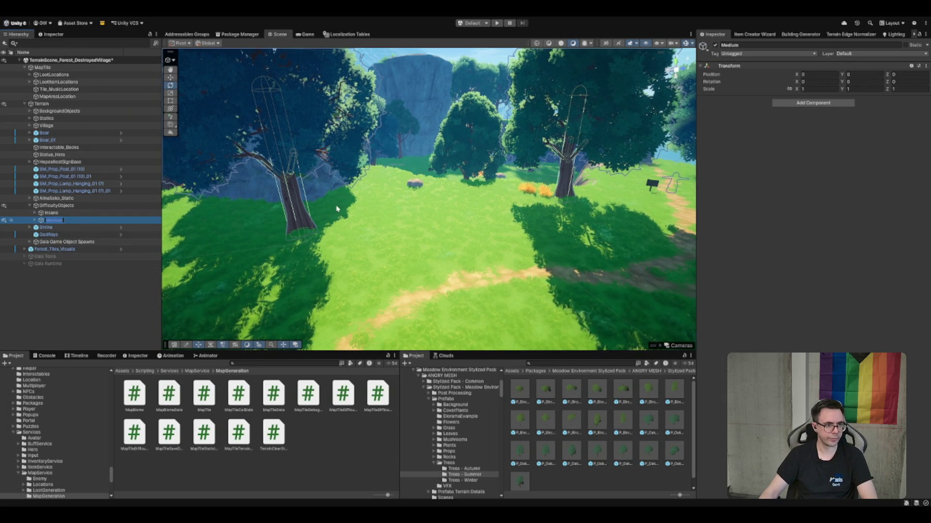
Hide the Medium difficulty trees in the Scene view
left_click(5, 221)
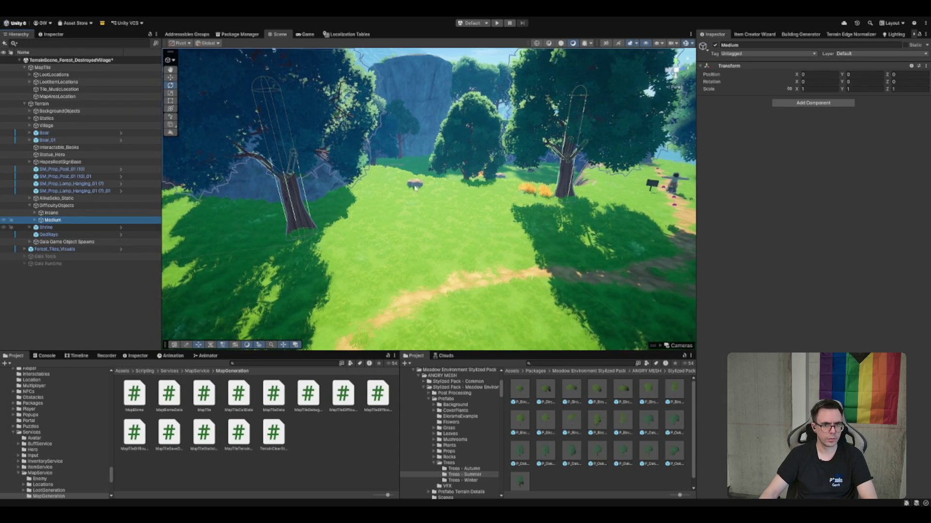
key("f")
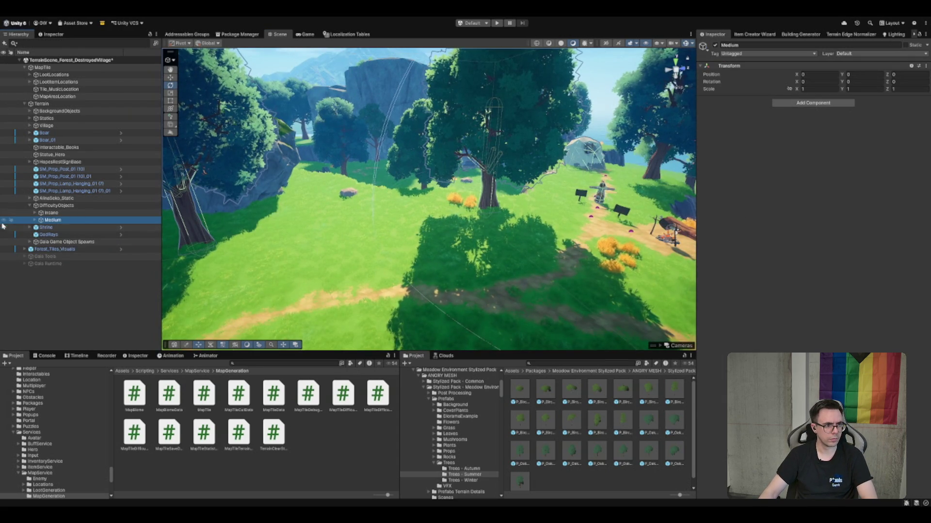
left_click(3, 222)
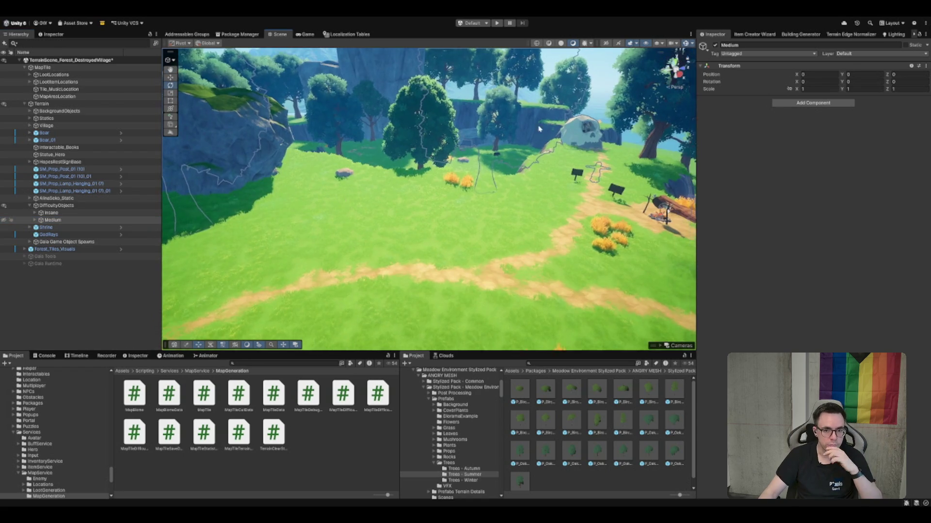
Browse to the PolygonGoblinWarCamp Buildings prefabs and inspect SM_Bld_Tent_Platform_03
scroll(485, 417, "down", 5)
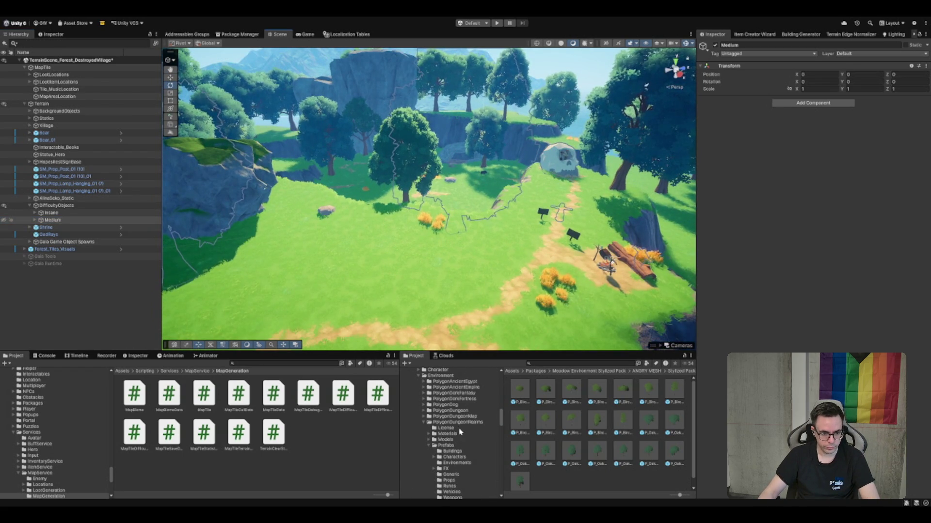
left_click(474, 424)
scroll(474, 424, "down", 5)
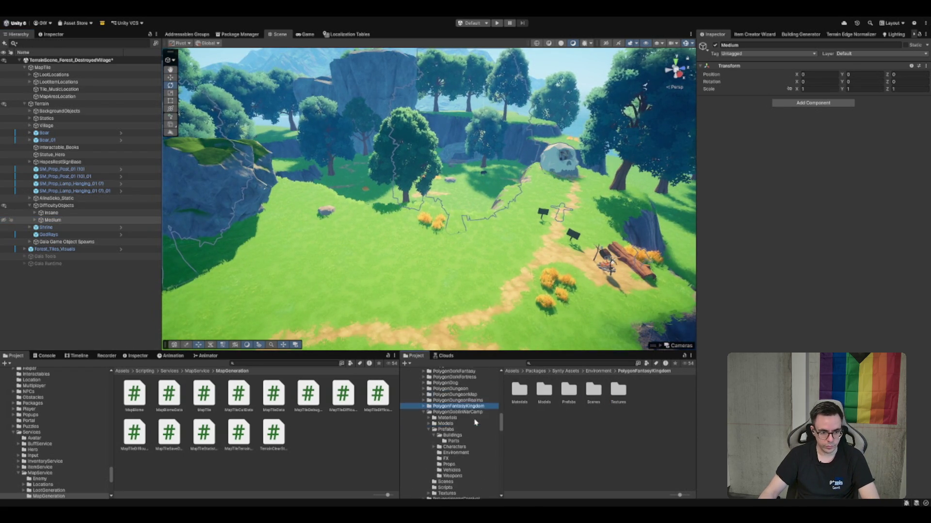
left_click(460, 392)
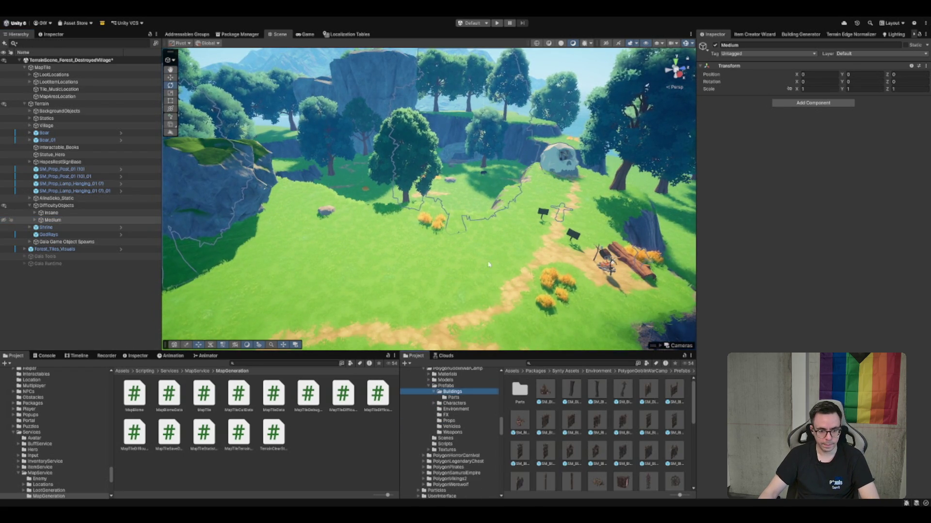
scroll(601, 437, "down", 3)
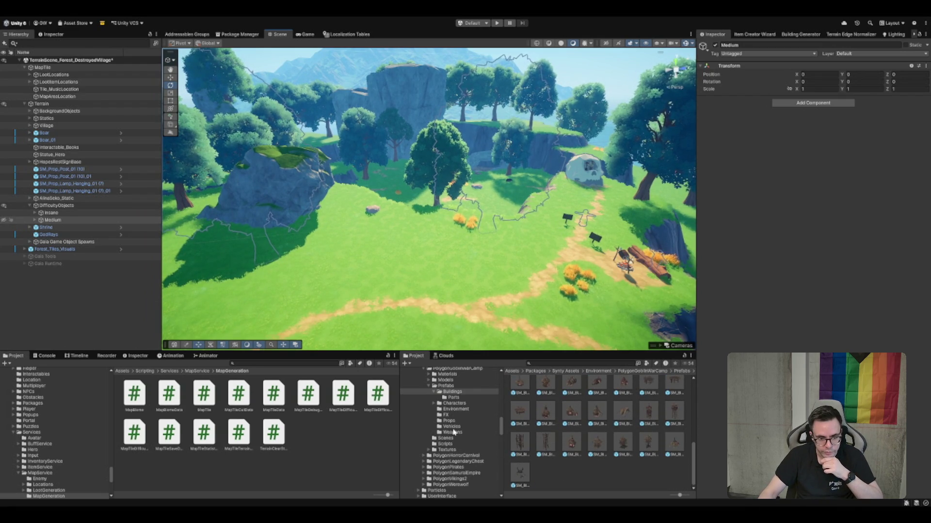
left_click(519, 411)
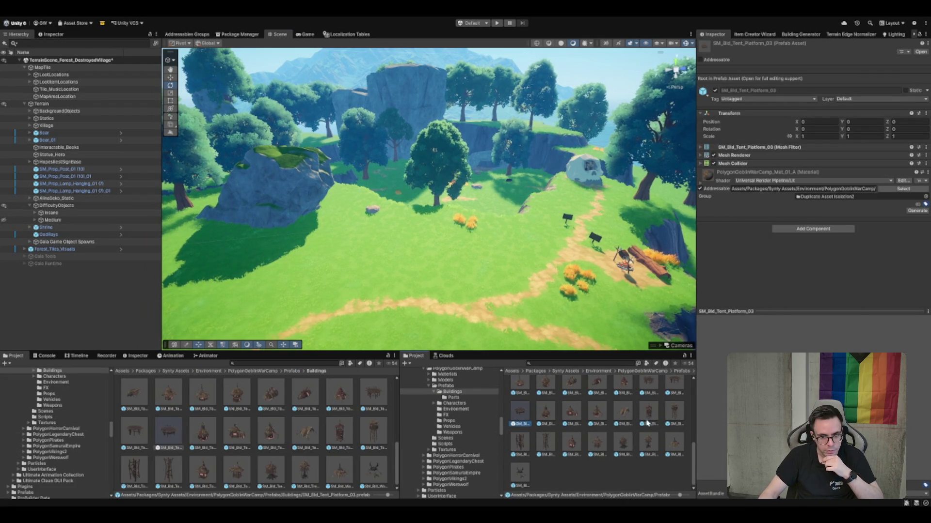
Drag a tent platform prefab into the clearing and nudge it into position
scroll(672, 398, "up", 1)
left_click(648, 391)
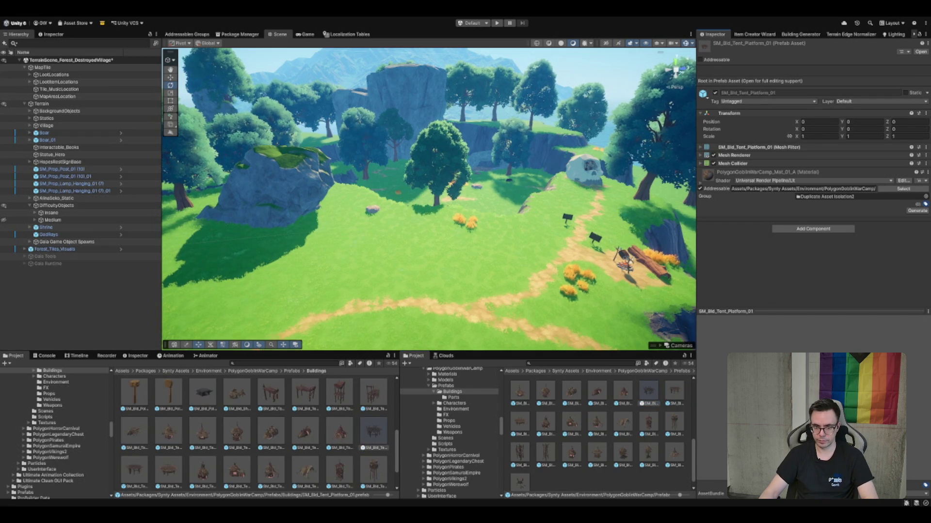
scroll(596, 426, "up", 1)
mouse_move(648, 412)
left_mouse_down()
mouse_move(533, 301)
mouse_move(410, 240)
mouse_move(408, 263)
mouse_move(417, 223)
mouse_move(334, 252)
mouse_move(351, 265)
mouse_move(339, 264)
left_mouse_up()
key("e")
key("w")
left_click_drag(338, 227, 337, 230)
left_click_drag(348, 261, 337, 258)
Add SM_Bld_Tent_Platform_01, scale it to 1.459 and rotate it to Y 108.8
mouse_move(641, 412)
left_mouse_down()
mouse_move(429, 242)
mouse_move(398, 236)
mouse_move(425, 230)
left_mouse_up()
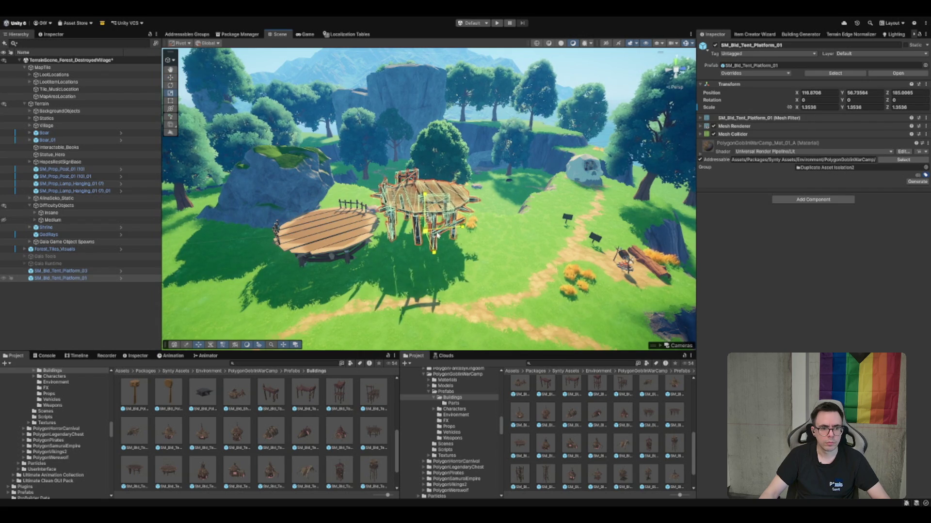
key("f")
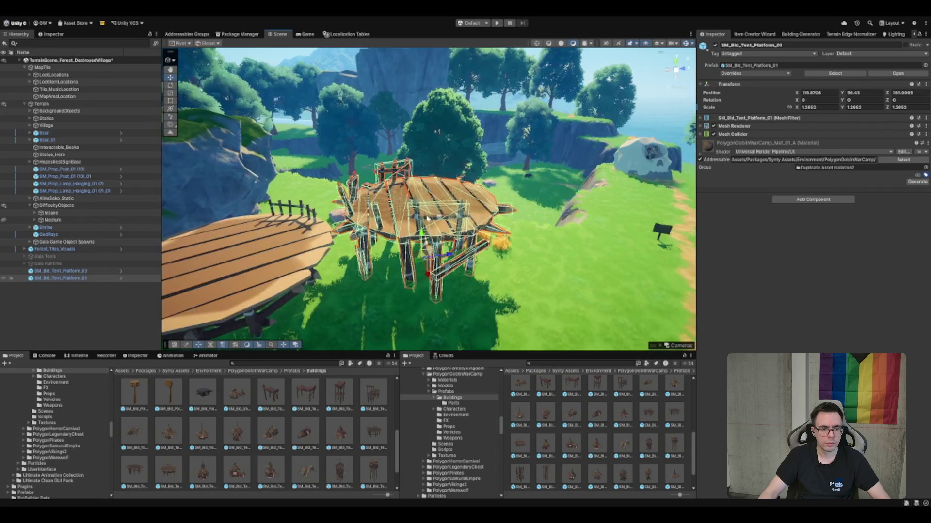
left_click_drag(452, 203, 453, 228)
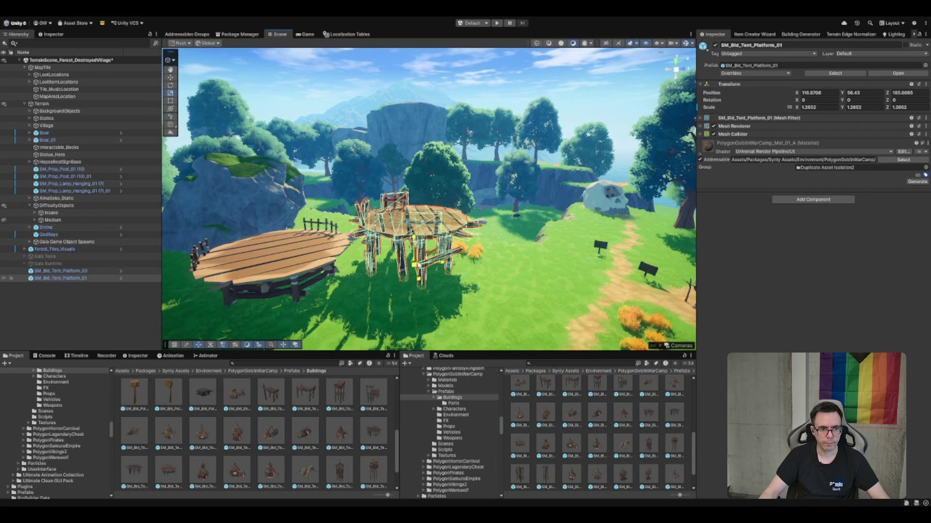
mouse_move(417, 264)
left_mouse_down()
mouse_move(416, 286)
mouse_move(359, 294)
mouse_move(468, 256)
mouse_move(492, 225)
mouse_move(475, 261)
mouse_move(466, 217)
mouse_move(472, 236)
left_mouse_up()
key("e")
key("w")
key("f")
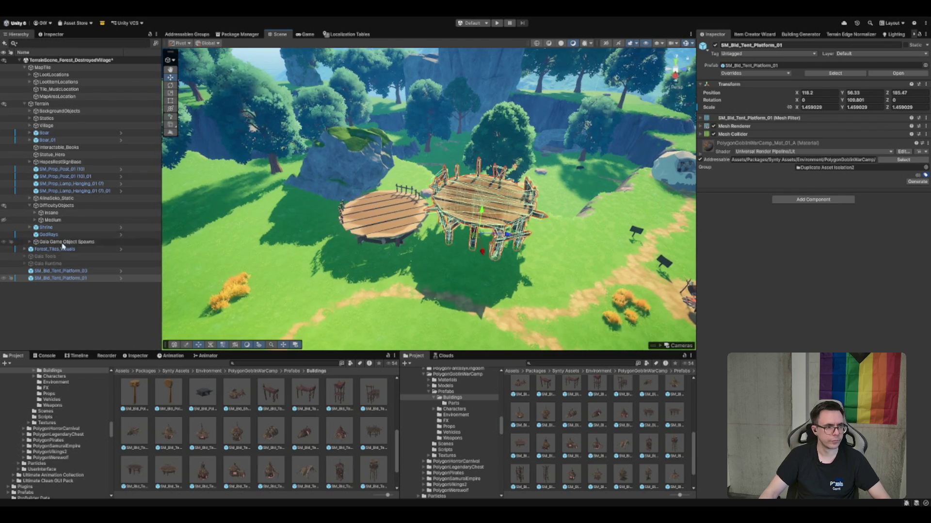
left_click(5, 220)
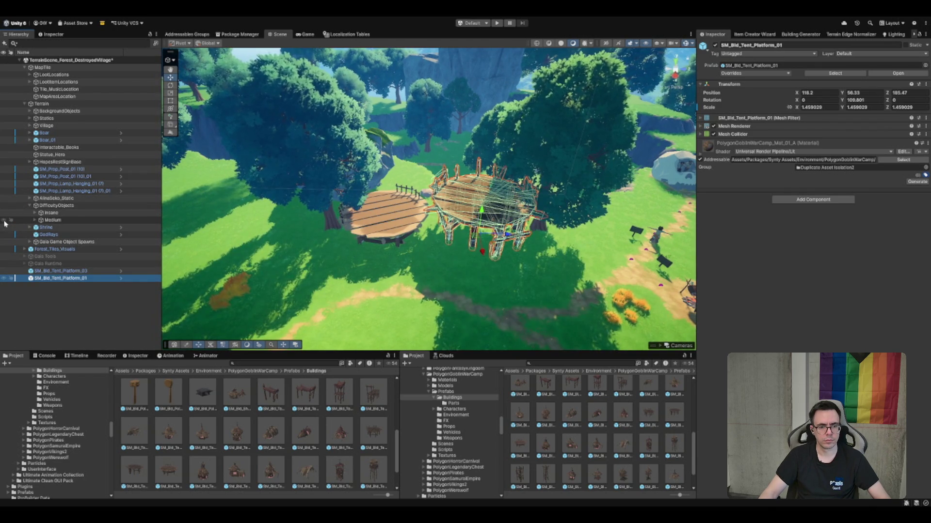
Check the oak trees and both tent platforms around the clearing, then select MapTile
left_click(482, 137)
mouse_move(483, 136)
left_mouse_down()
mouse_move(467, 179)
mouse_move(507, 165)
mouse_move(499, 226)
mouse_move(477, 218)
mouse_move(425, 261)
mouse_move(556, 219)
left_mouse_up()
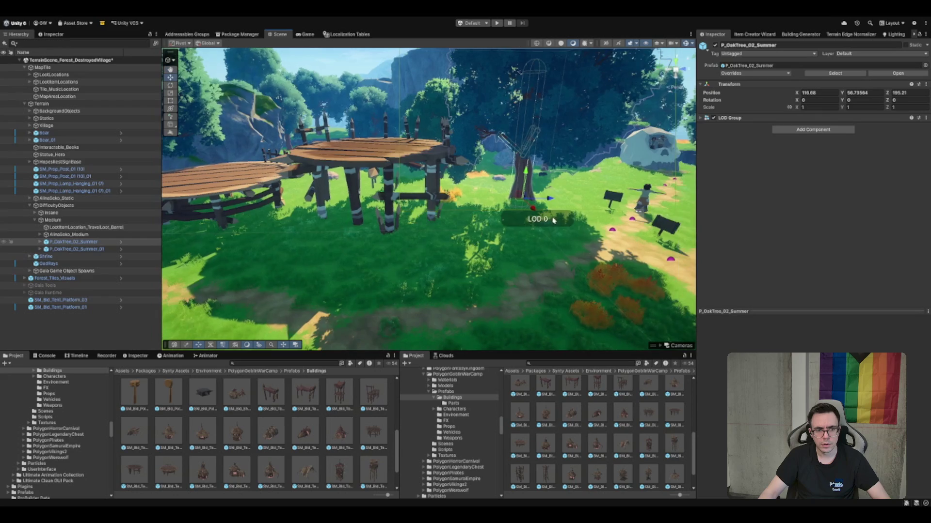
left_click(408, 162)
key("f")
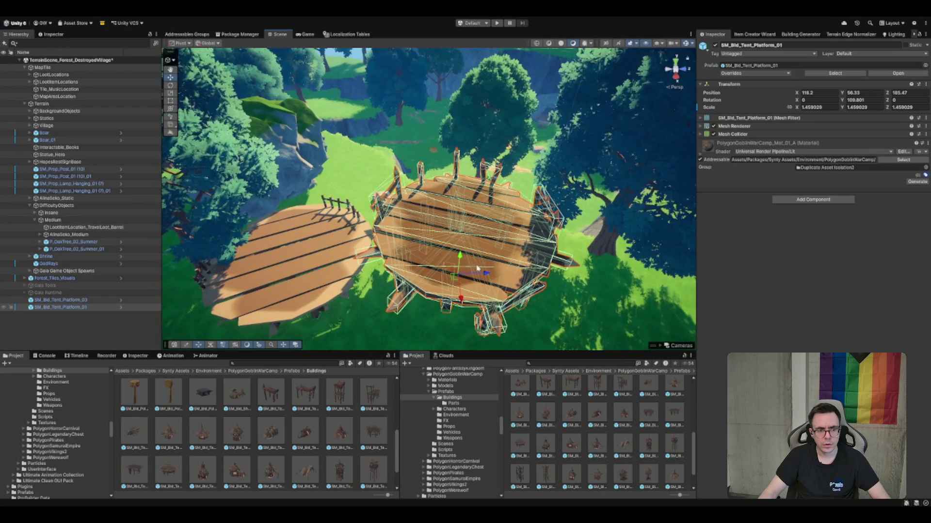
mouse_move(458, 279)
left_mouse_down()
mouse_move(474, 178)
mouse_move(392, 212)
left_mouse_up()
left_click(411, 212)
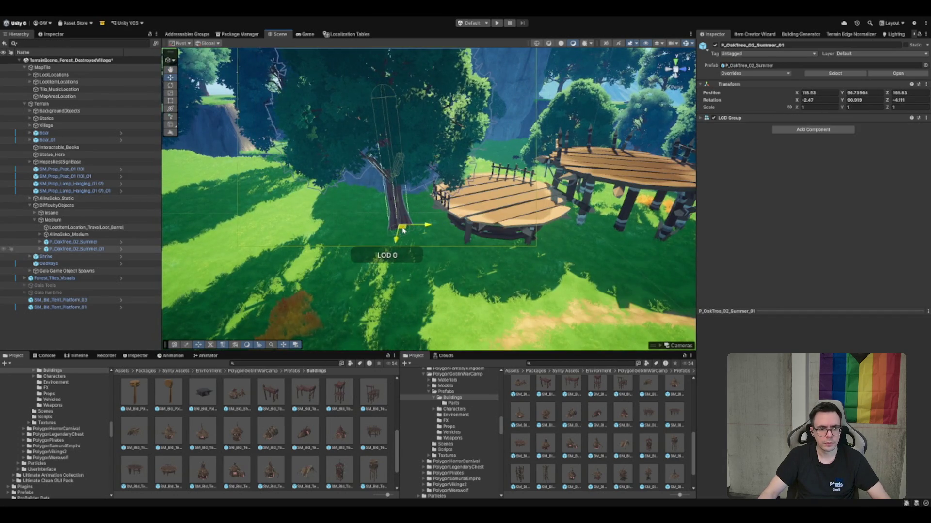
double_click(60, 300)
left_click(44, 67)
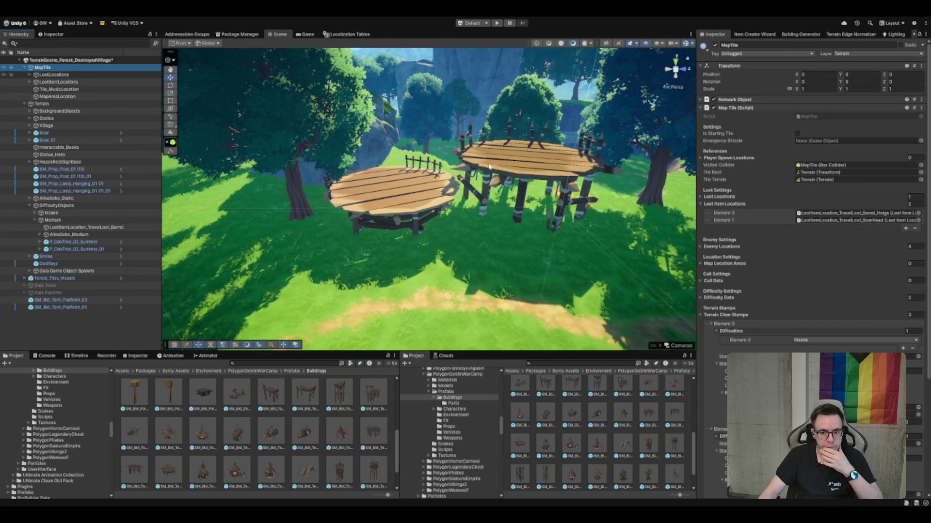
Collapse the loot locations list and expand the clear stamp entries down to the brazier stamp
left_click(724, 204)
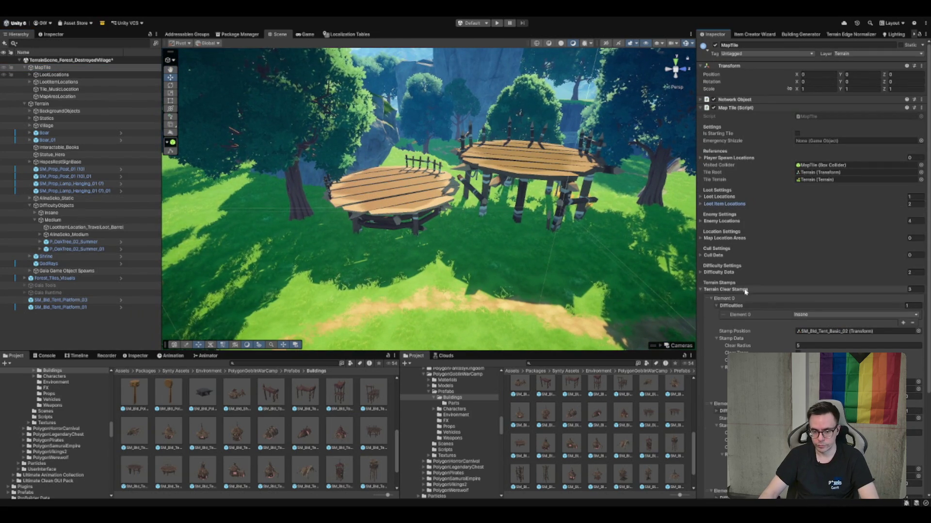
left_click(737, 305)
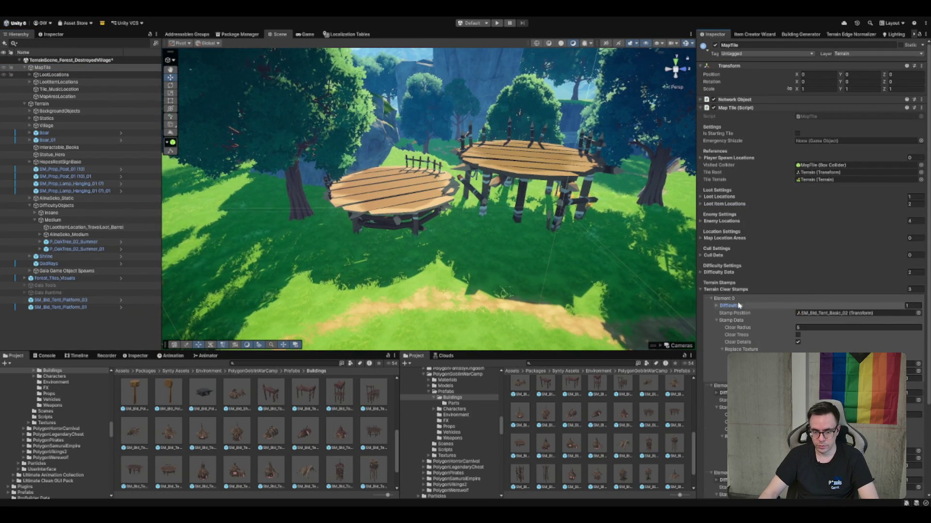
left_click(741, 306)
left_click(738, 306)
left_click(738, 306)
left_click(740, 299)
left_click(741, 306)
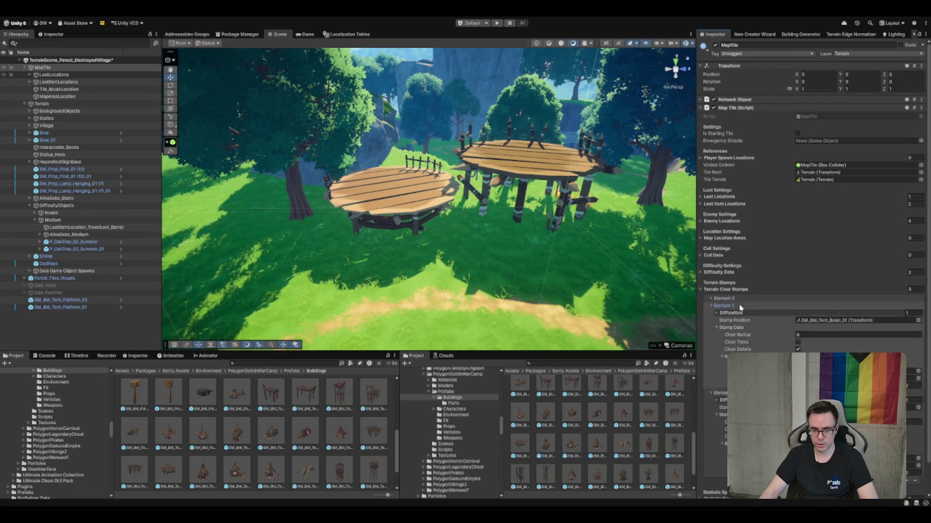
left_click(740, 305)
left_click(740, 313)
left_click_drag(440, 191, 506, 253)
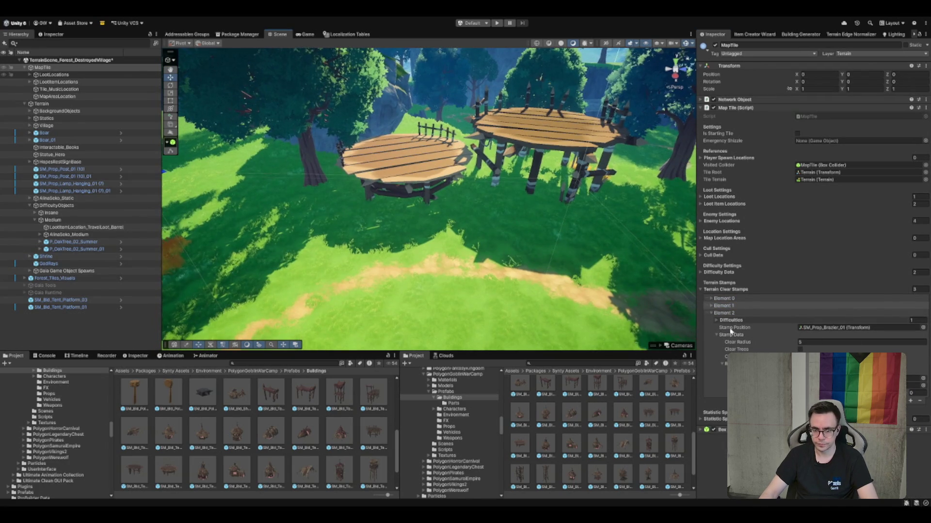
Set the Terrain Clear Stamps size to 5 and expand the stamp entries
left_click(914, 289)
type("5")
key("Return")
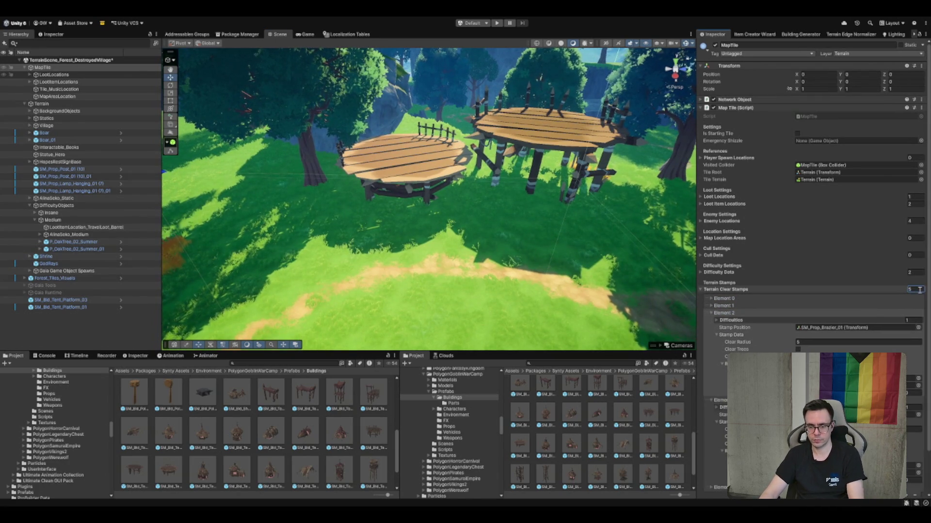
scroll(723, 265, "down", 2)
left_click(729, 268)
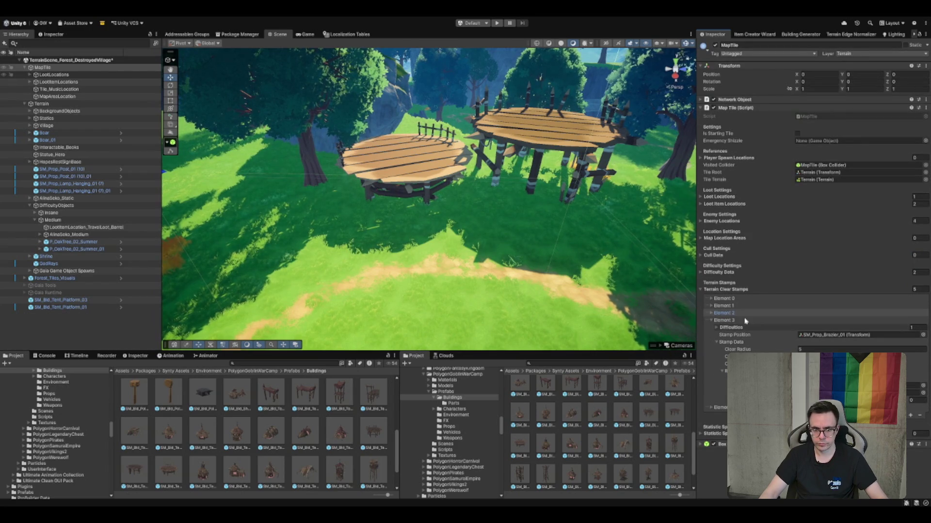
left_click(726, 407)
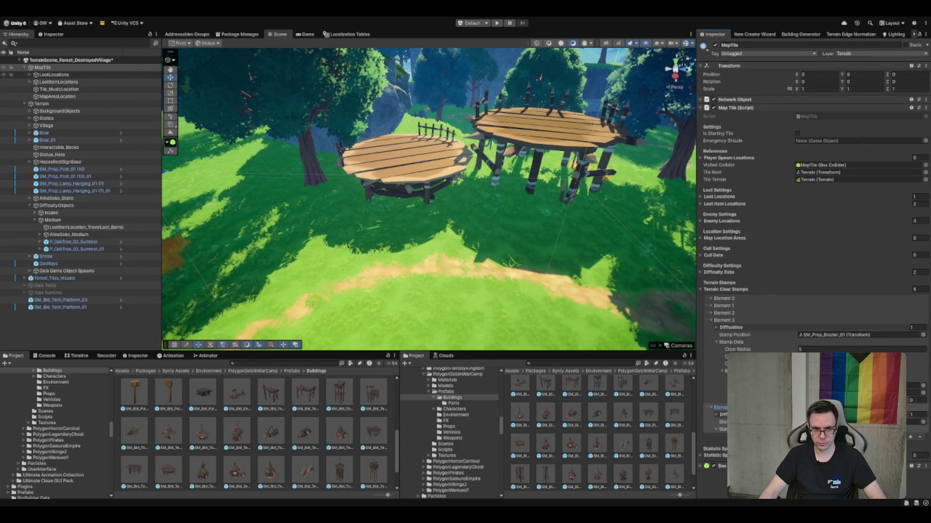
left_click(722, 313)
left_click(722, 306)
left_click(723, 299)
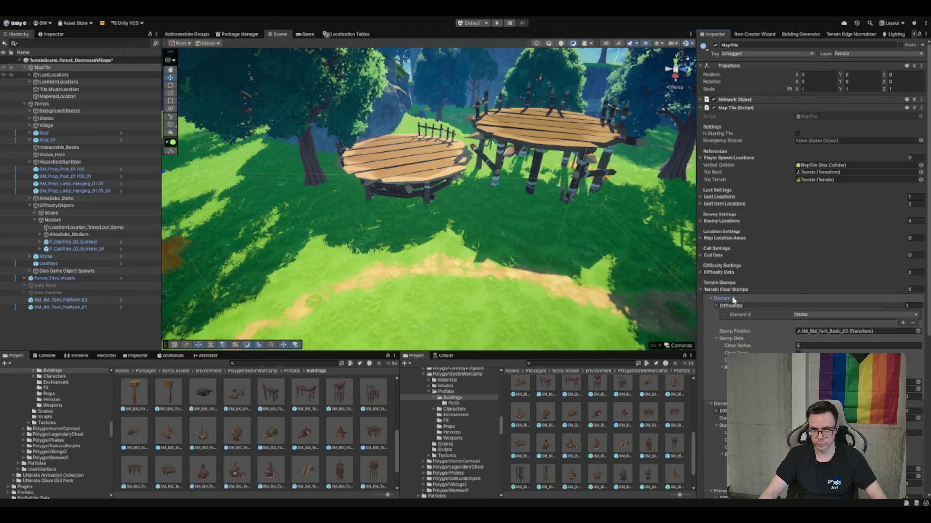
Set the Clear Radius of the fourth and third stamps (braziers) to 4
scroll(800, 332, "down", 4)
scroll(815, 267, "down", 5)
scroll(814, 267, "down", 2)
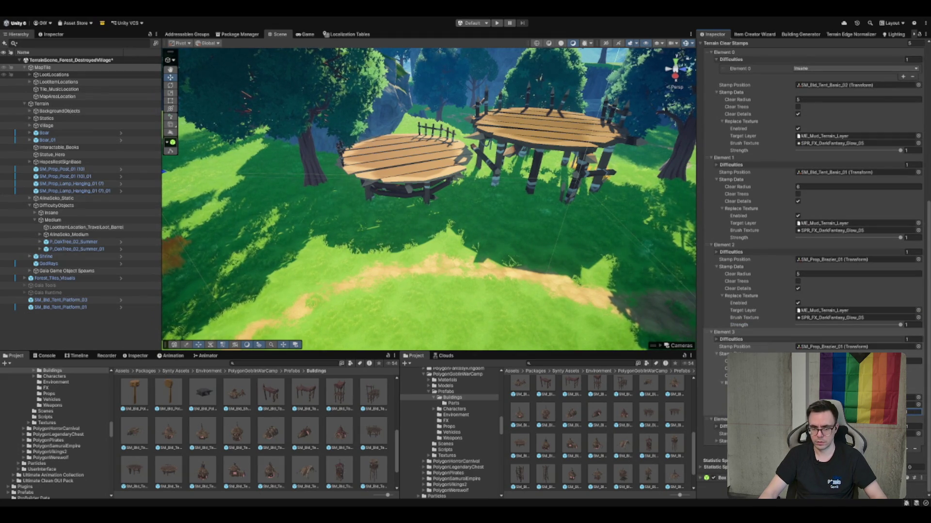
scroll(815, 266, "down", 2)
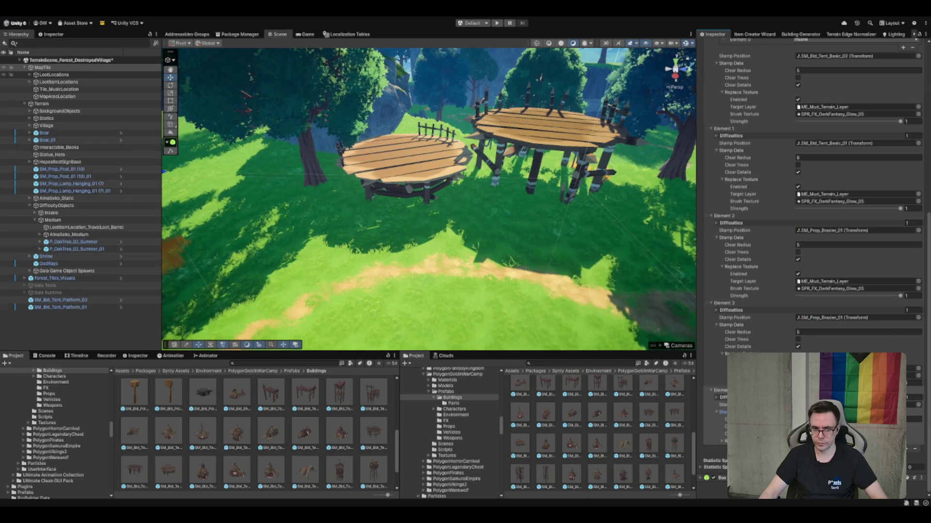
scroll(814, 267, "down", 2)
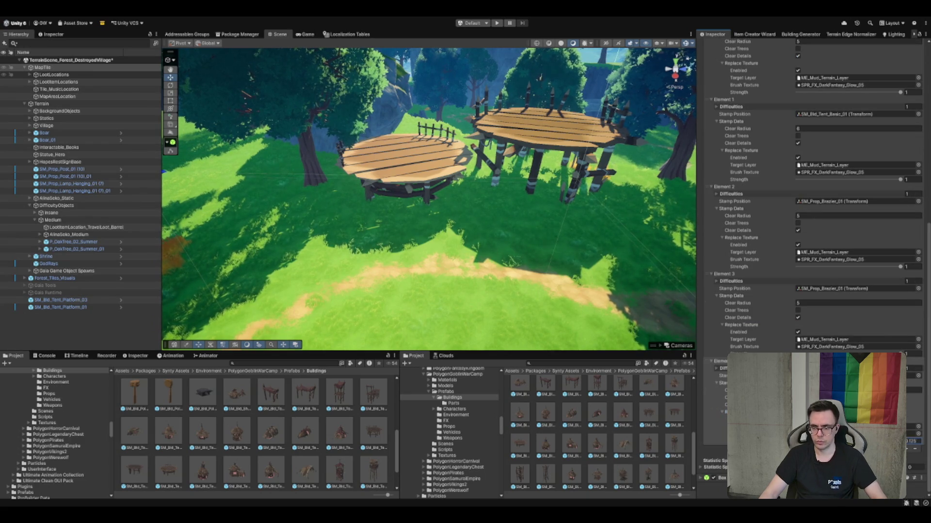
left_click(807, 302)
left_click(824, 390)
left_click(805, 304)
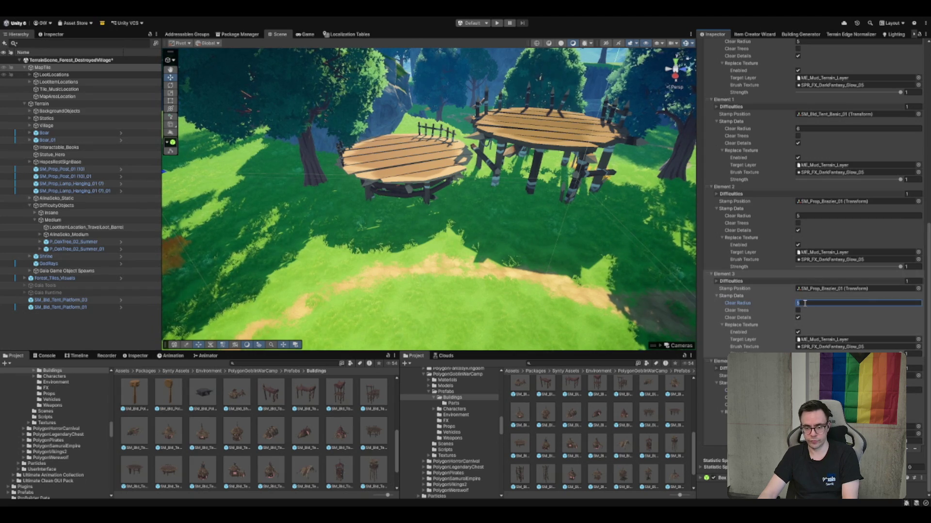
type("4")
left_click(824, 390)
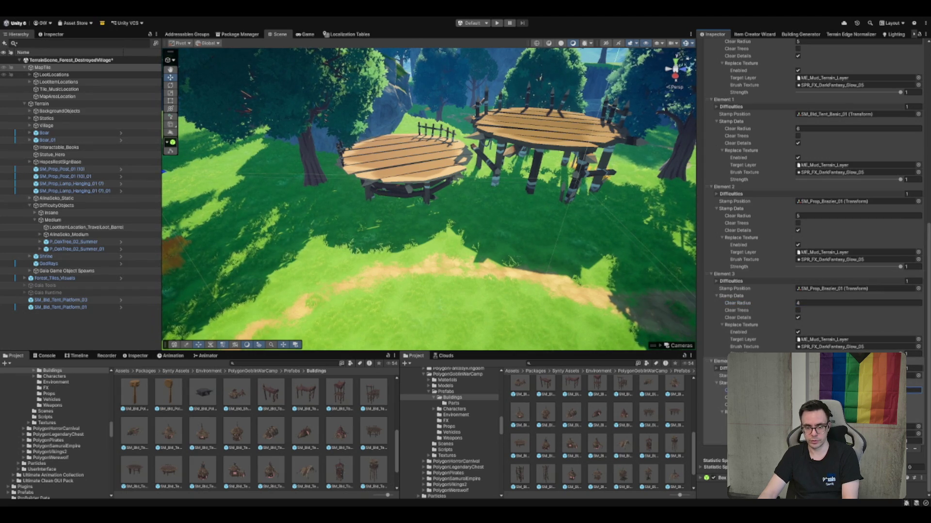
left_click(816, 216)
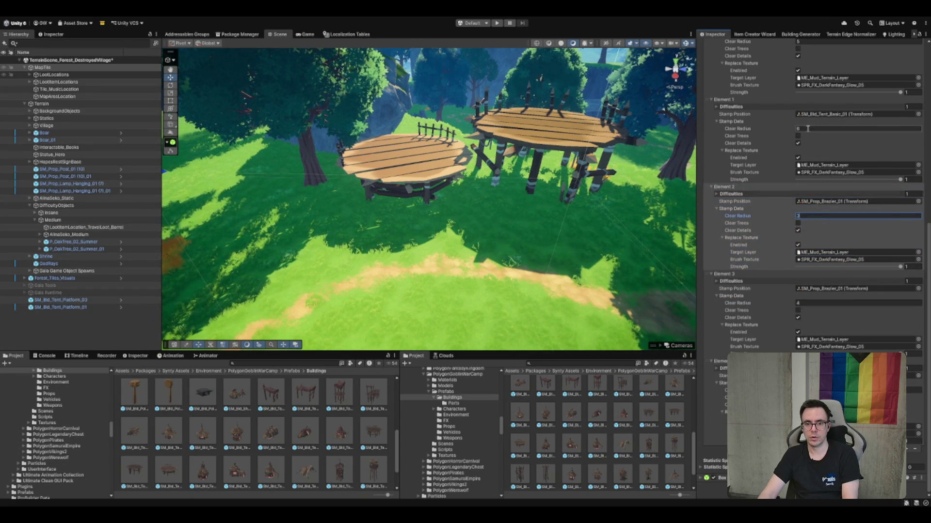
left_click(808, 129)
type("4")
Set the Clear Radius of the second and first stamps (tents) to 3
left_click(811, 216)
scroll(826, 130, "up", 3)
left_click(822, 100)
type("3")
Select SM_Bld_Tent_Platform_01 in the Hierarchy
scroll(373, 198, "down", 2)
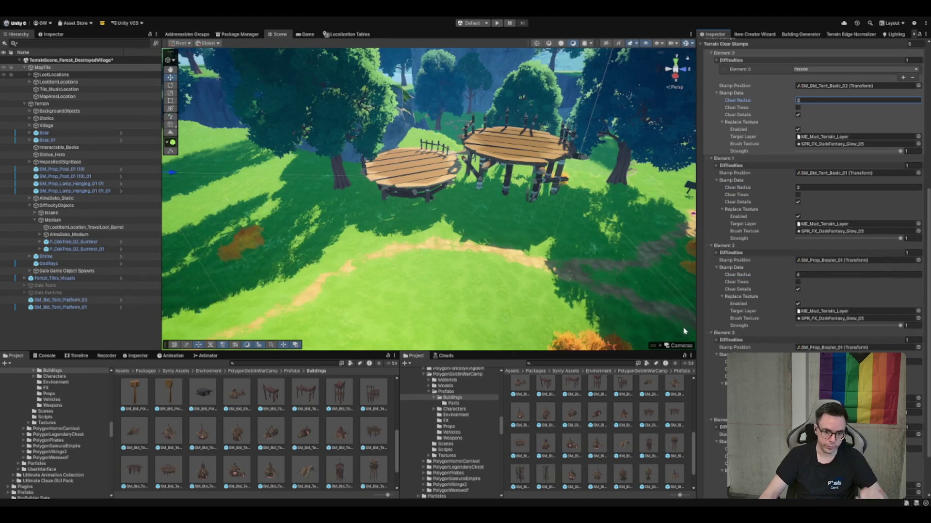
scroll(838, 302, "down", 3)
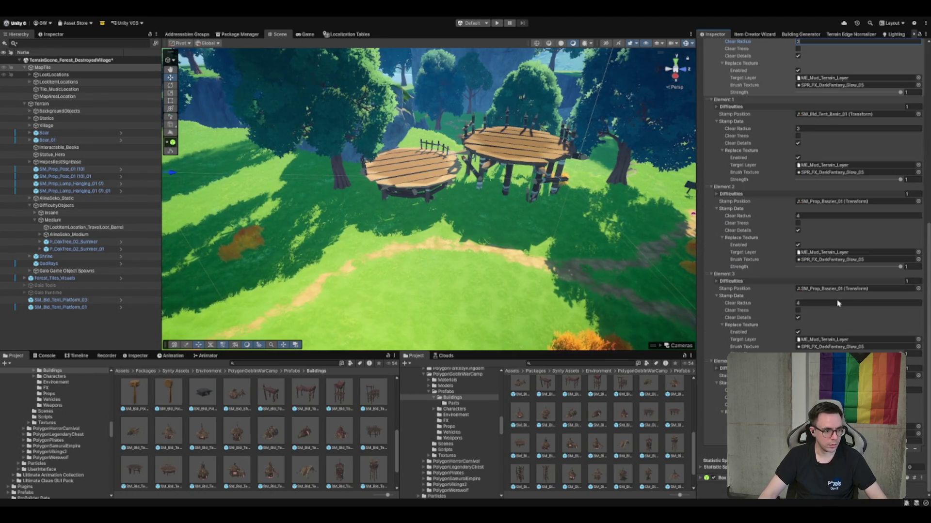
left_click(75, 301)
left_click(60, 307, "shift")
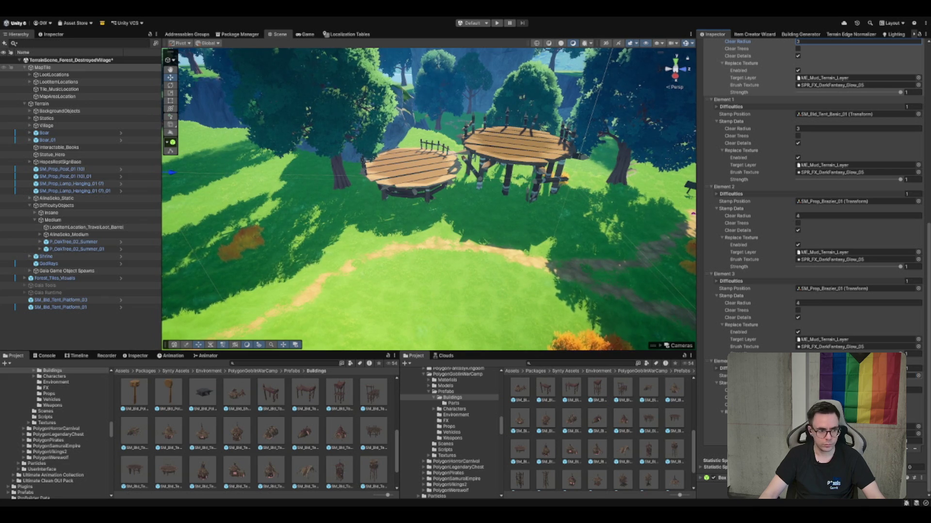
left_click(67, 307)
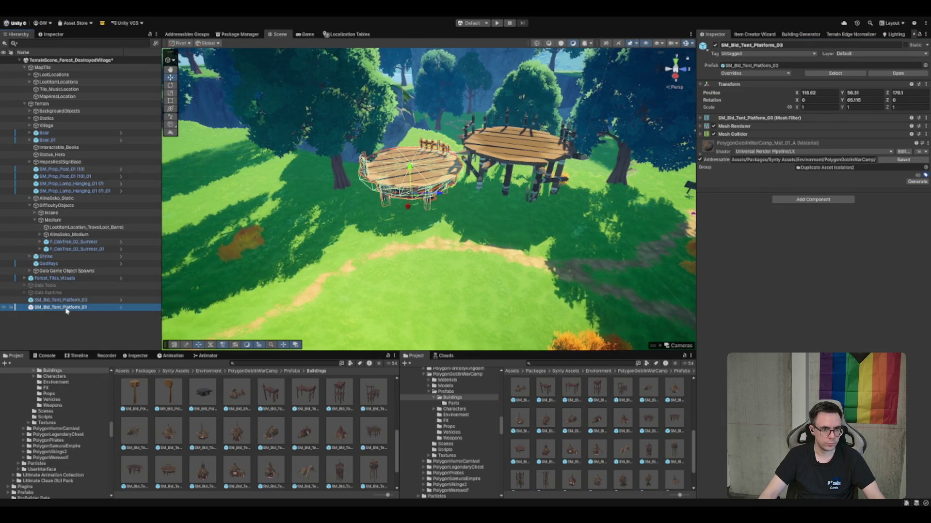
Assign SM_Bld_Tent_Platform_01 as the fourth clear stamp's Stamp Position
key("f")
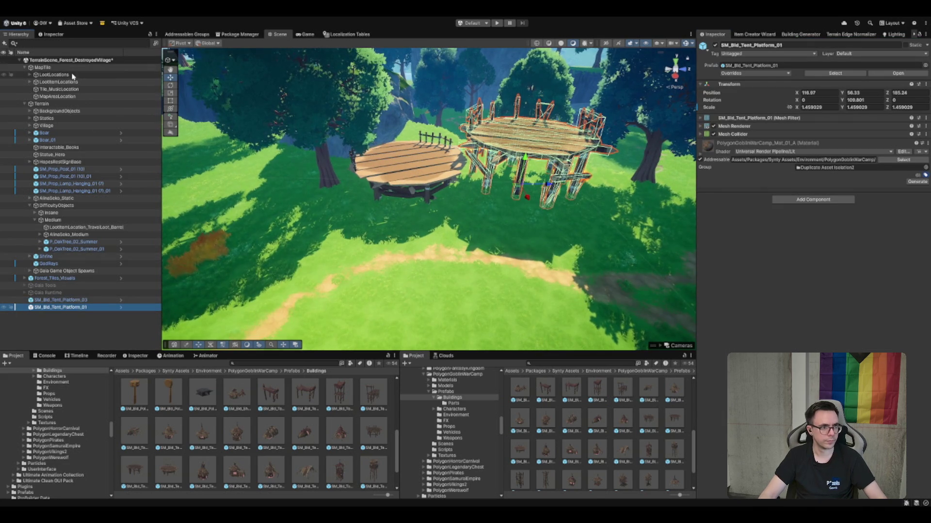
left_click(71, 69)
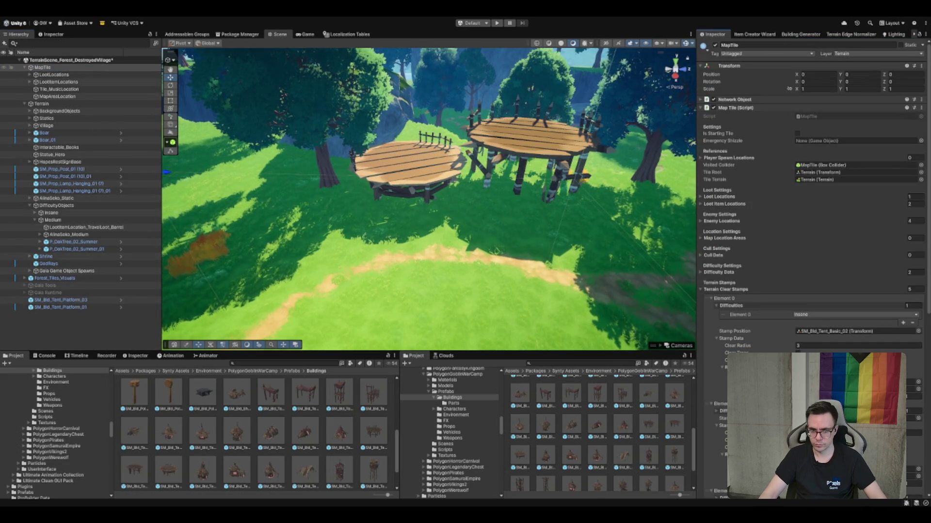
scroll(812, 266, "down", 10)
scroll(812, 266, "down", 1)
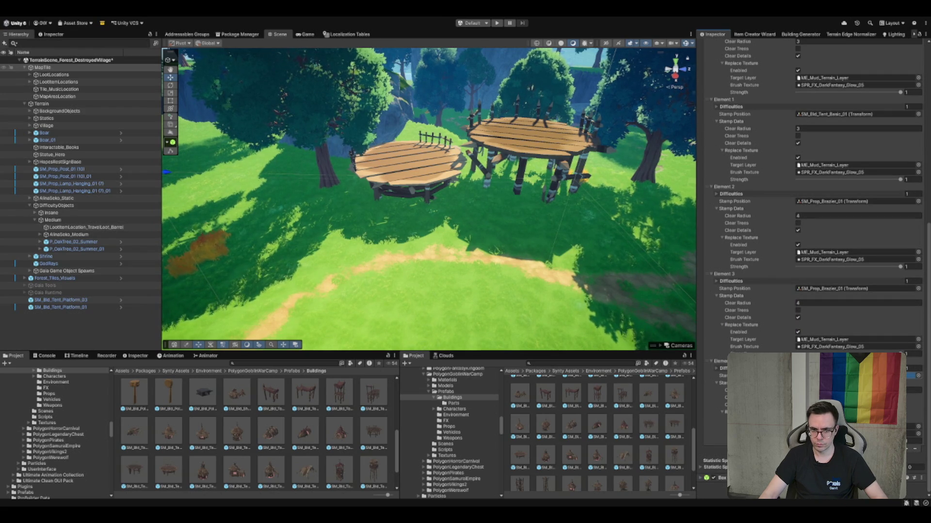
mouse_move(817, 303)
left_mouse_down()
mouse_move(814, 293)
mouse_move(865, 343)
mouse_move(860, 289)
left_mouse_up()
left_click(854, 375)
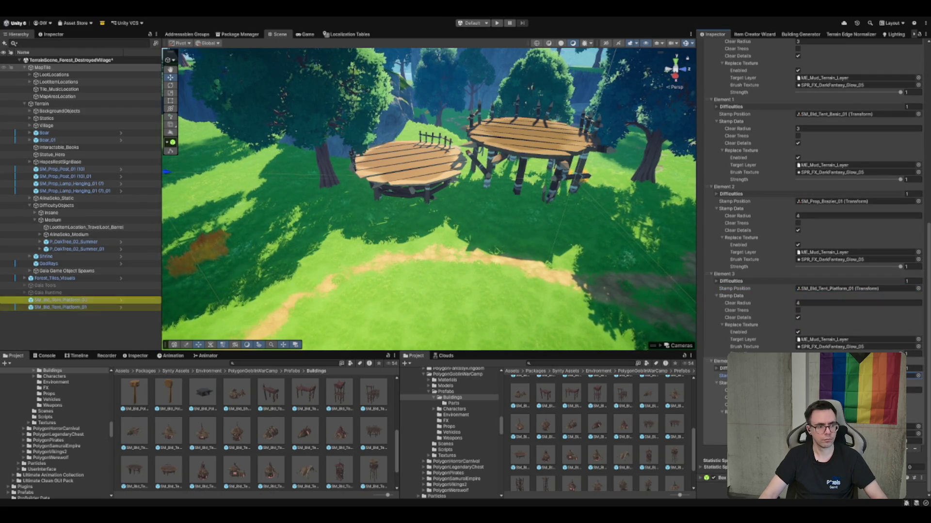
scroll(758, 243, "up", 10)
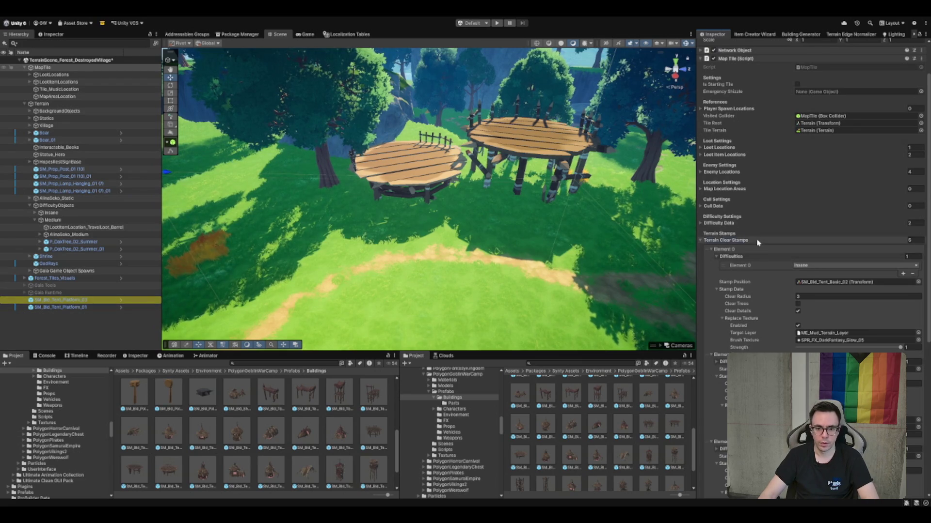
left_click(727, 244)
scroll(465, 232, "up", 10)
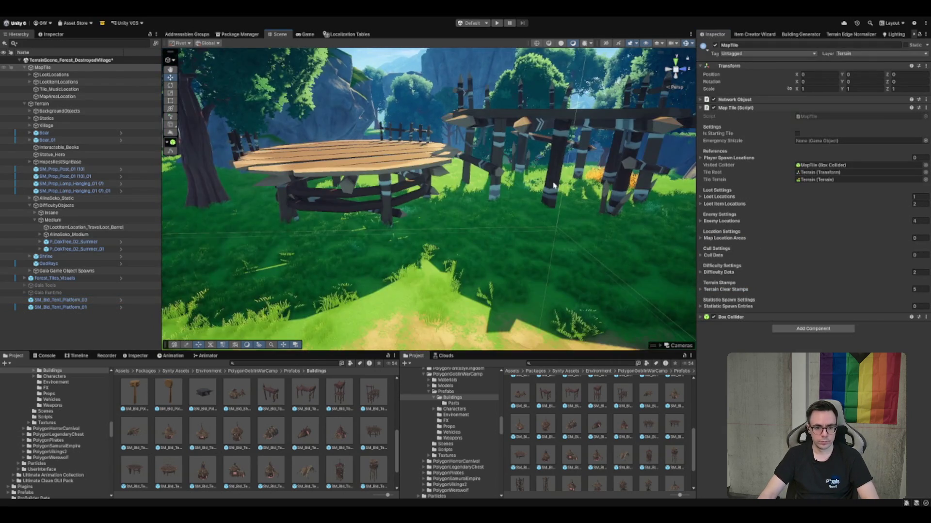
scroll(465, 231, "down", 5)
Select both tent platforms and drag them toward the difficulty groups in the Hierarchy
left_click_drag(466, 231, 2, 261)
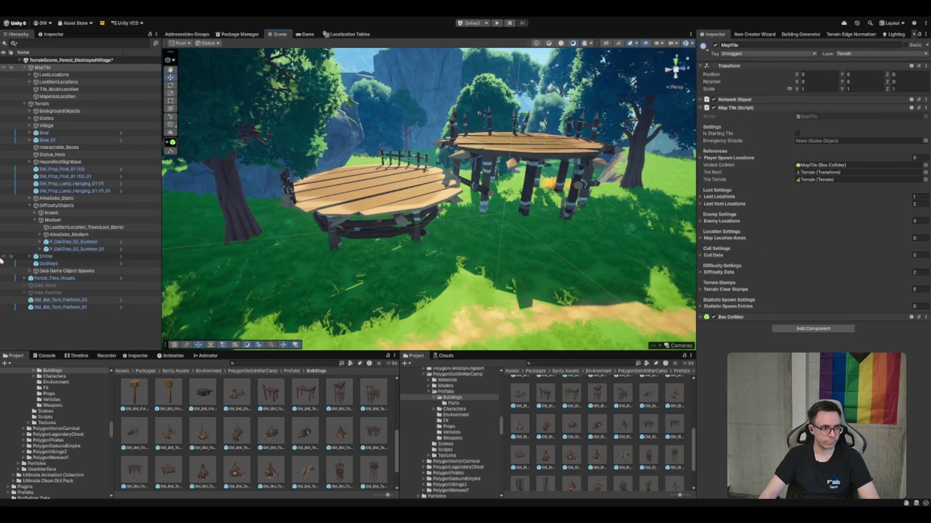
left_click(73, 300)
left_click(75, 307, "shift")
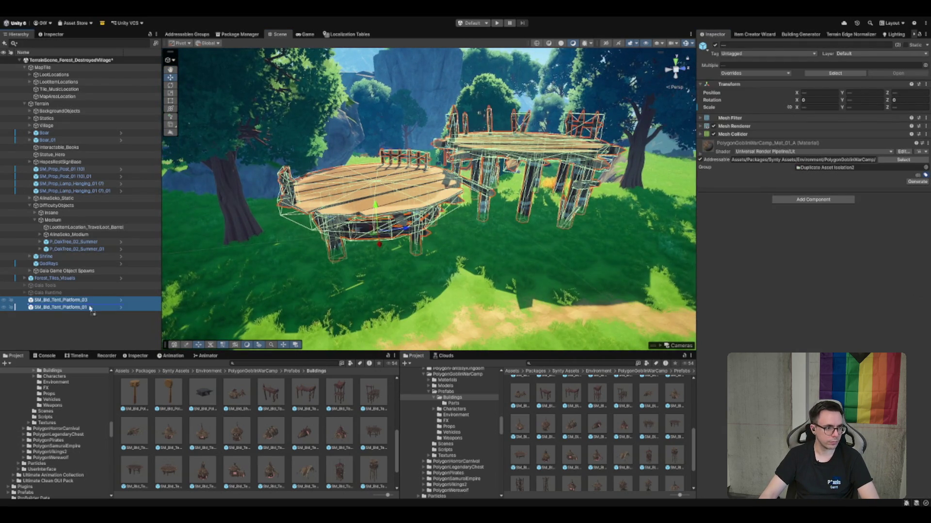
mouse_move(65, 71)
left_mouse_down()
mouse_move(57, 99)
mouse_move(52, 73)
left_mouse_up()
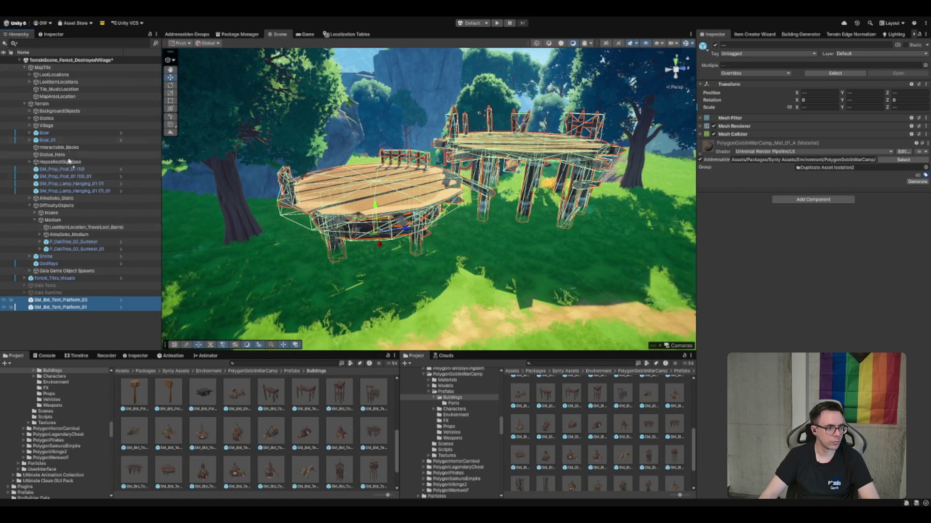
Move SM_Bld_Tent_Platform_03 and SM_Bld_Tent_Platform_01 under Insane, then into its Static group
left_click_drag(74, 228, 68, 213)
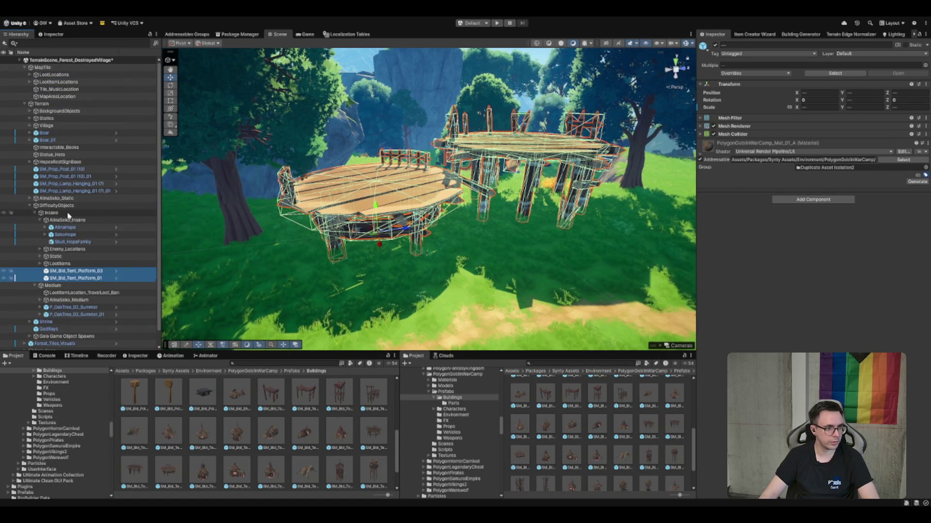
left_click(69, 213)
left_click(73, 271)
left_click(72, 278, "shift")
left_click_drag(73, 279, 66, 257)
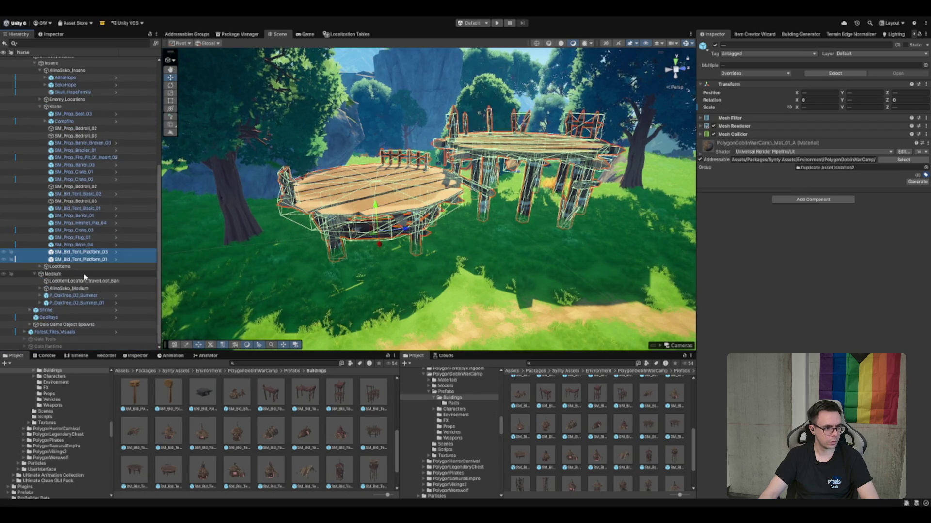
left_click(78, 317)
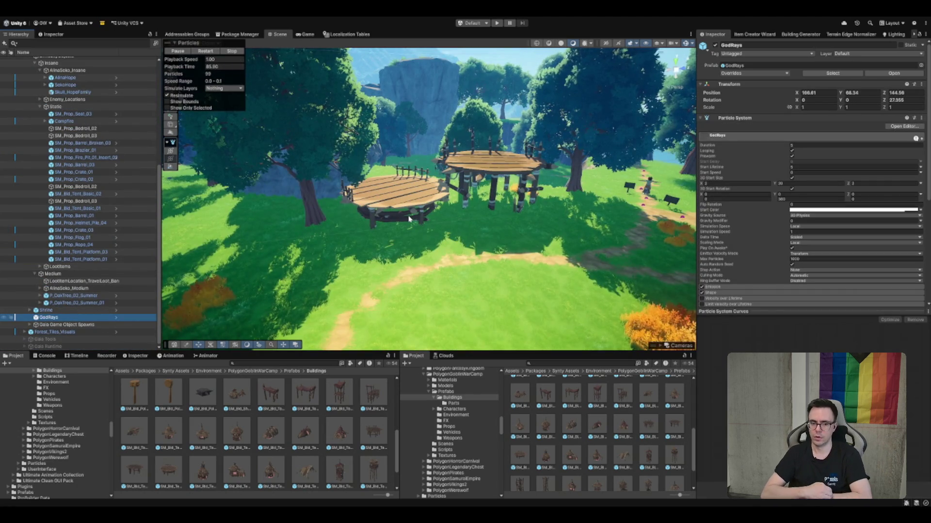
Navigate the Project panel to the Prefabs > BiomePrefabs folder
scroll(537, 173, "up", 3)
scroll(537, 415, "down", 1)
left_click(565, 371)
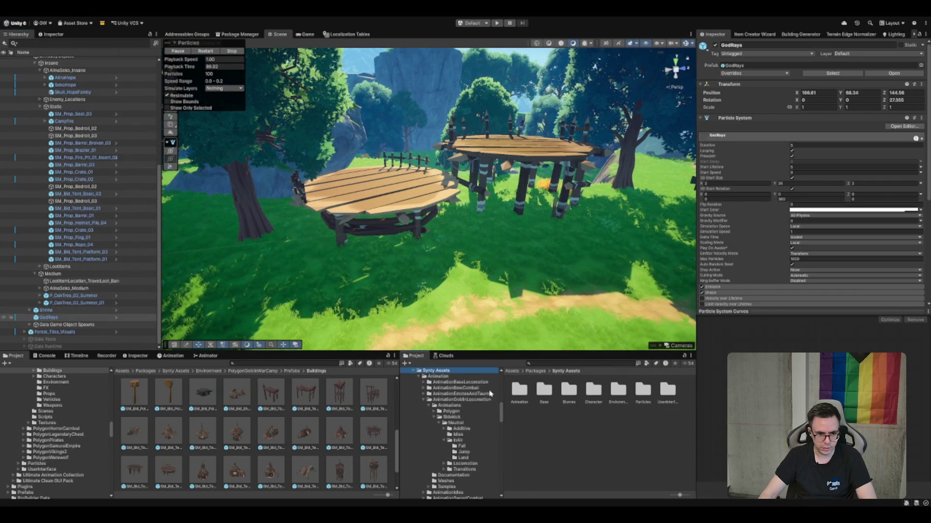
key("Left")
key("Down")
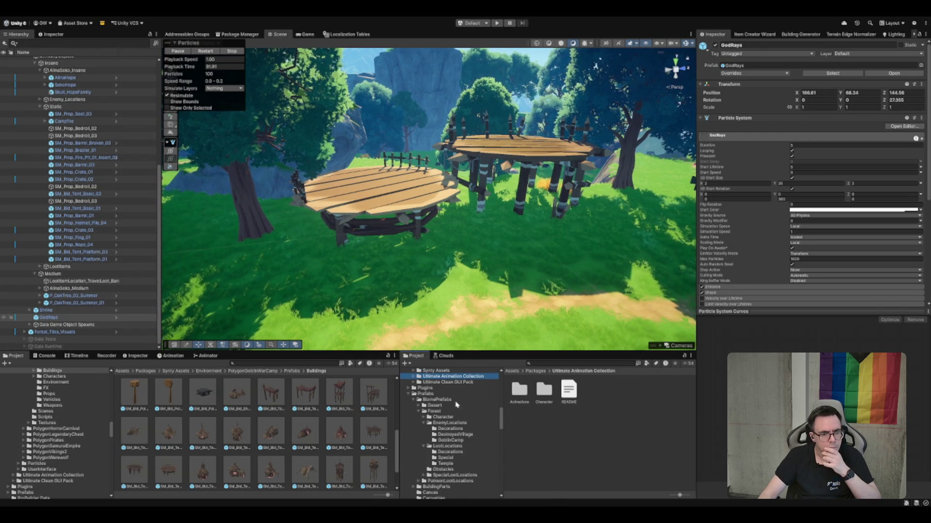
left_click(443, 394)
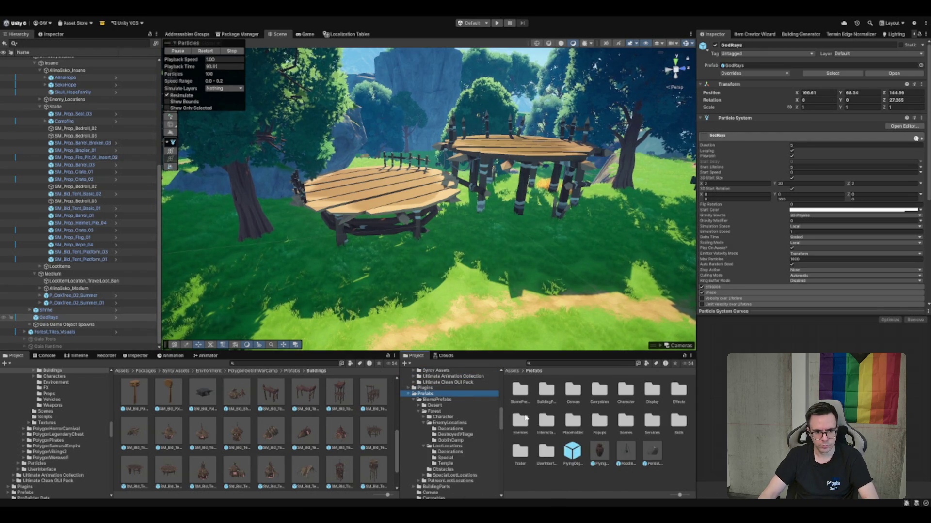
key("Down")
key("Left")
Place a Goblin_Torch on the dirt path in front of the tent platforms
mouse_move(618, 390)
left_mouse_down()
mouse_move(448, 291)
mouse_move(466, 303)
mouse_move(452, 306)
left_mouse_up()
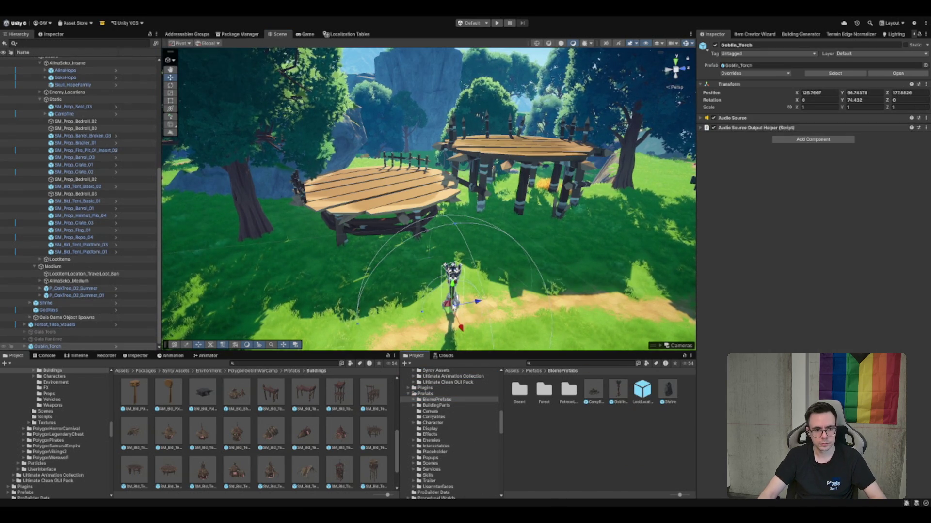
key("f")
left_click_drag(430, 191, 429, 192)
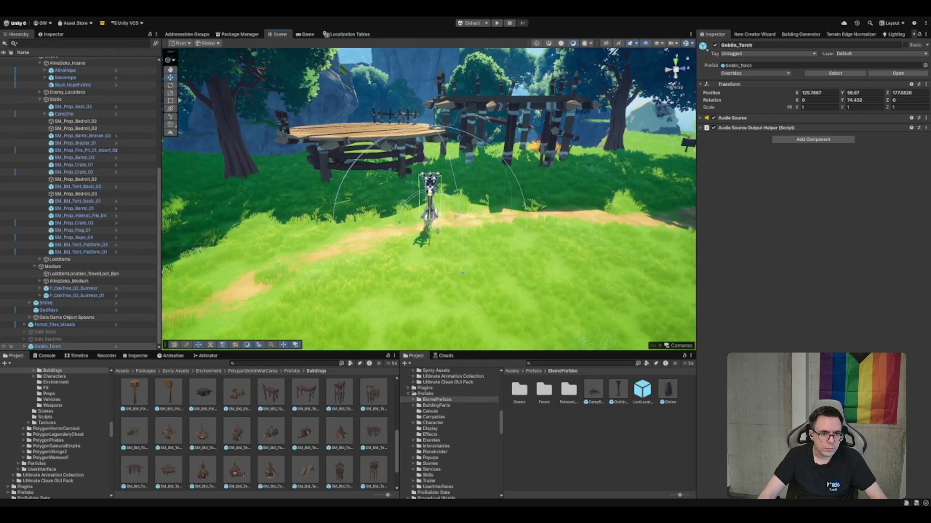
scroll(430, 193, "down", 5)
Duplicate the torch as Goblin_Torch_01, then move it further along the path and rotate it to face the path
key("ctrl+d")
mouse_move(387, 254)
left_mouse_down()
mouse_move(562, 264)
mouse_move(597, 280)
left_mouse_up()
key("f")
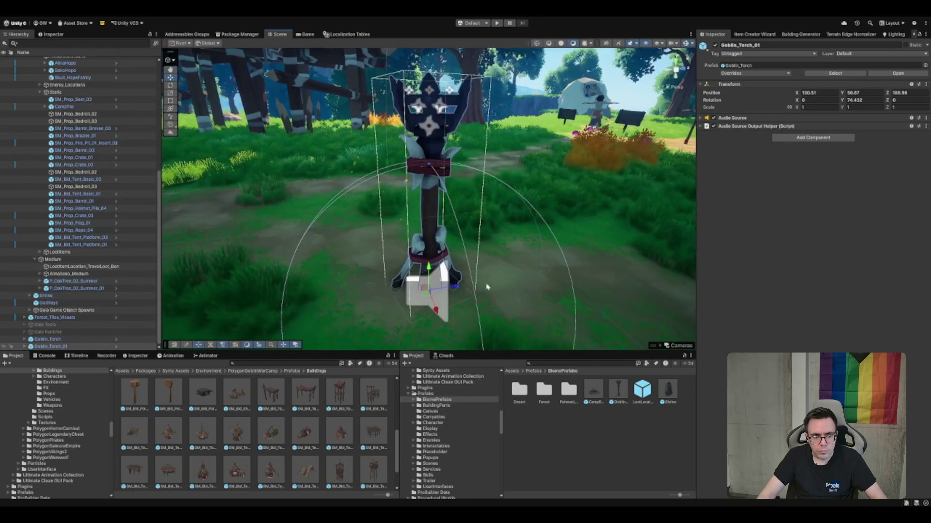
left_click_drag(425, 294, 368, 335)
scroll(441, 245, "down", 5)
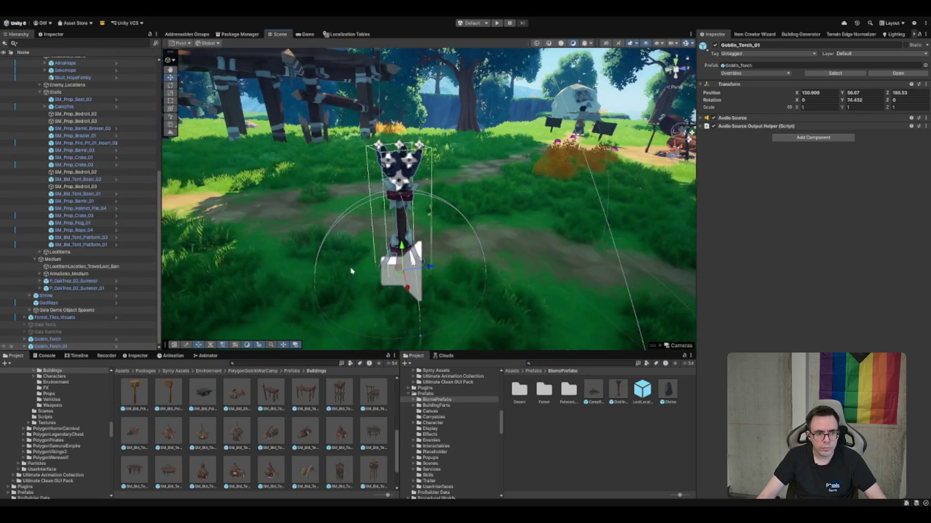
left_click_drag(440, 245, 409, 252)
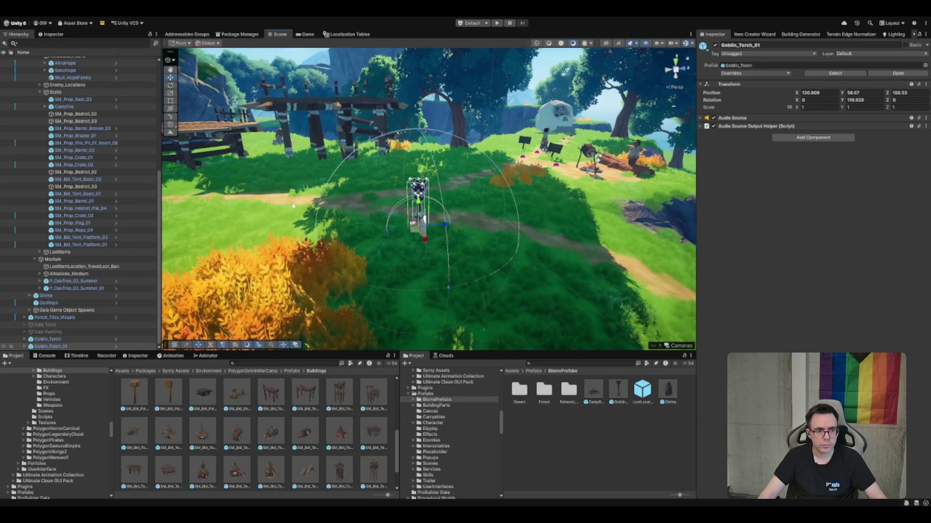
left_click(420, 199)
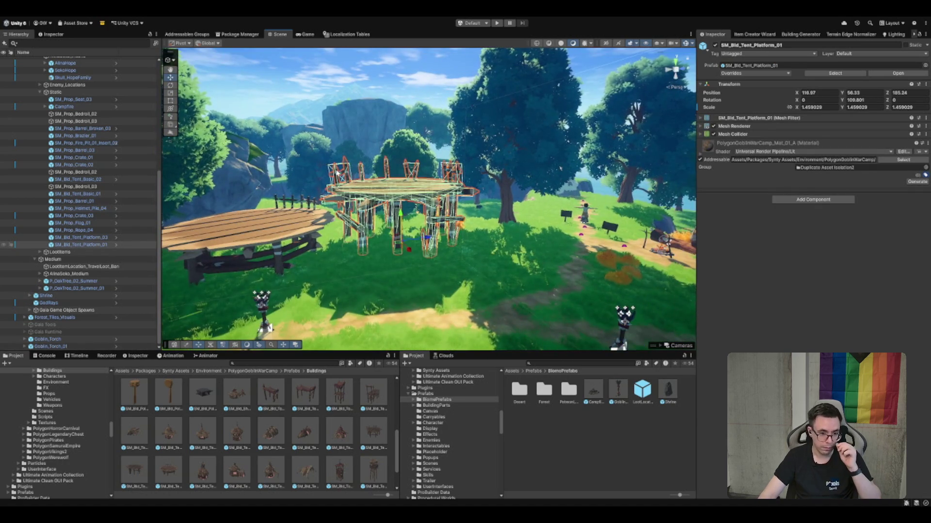
Place SM_Prop_Arrow_Basket_01 from PolygonGoblinWarCamp Props onto the left tent platform
left_click_drag(338, 175, 423, 283)
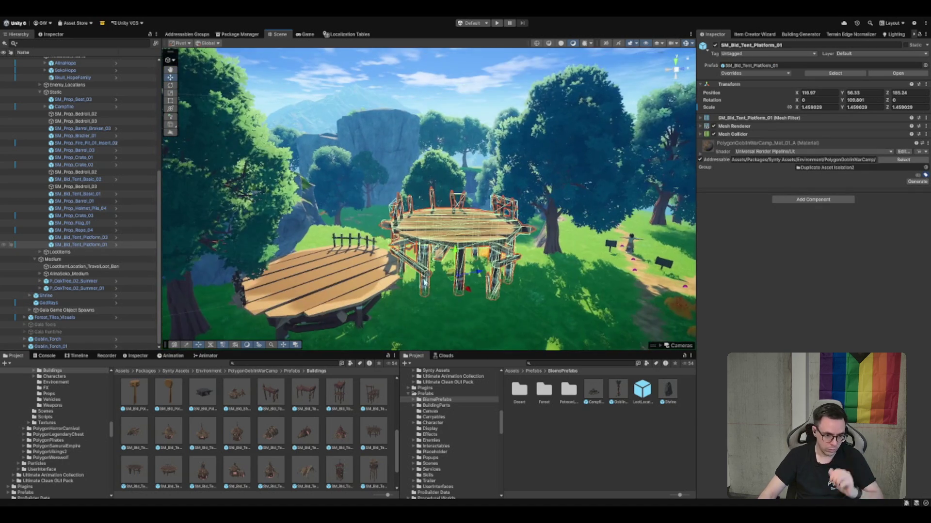
left_click(47, 418)
left_click(54, 410)
key("Down")
key("Down")
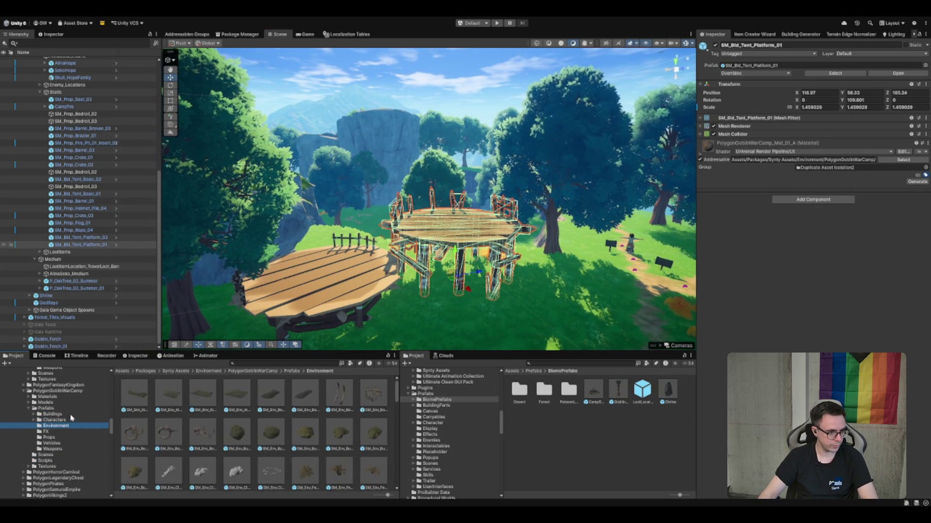
key("Up")
key("Up")
key("Down")
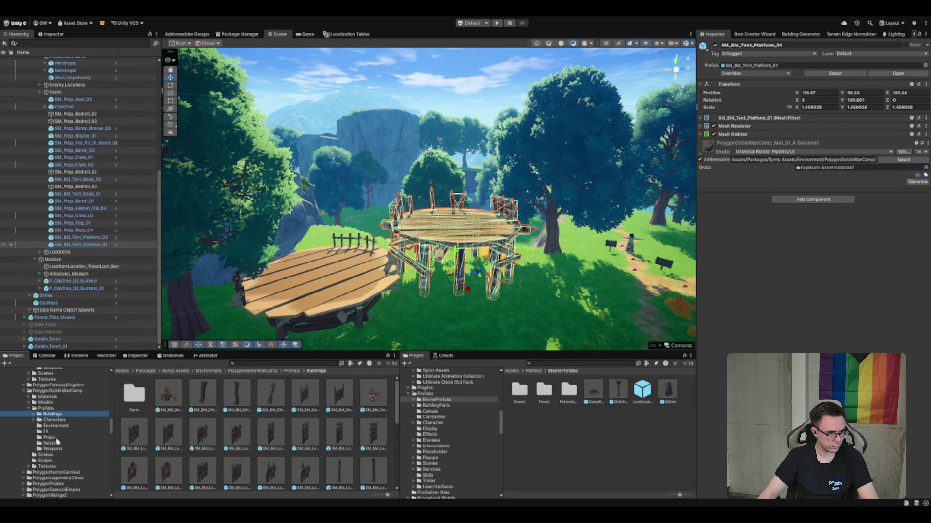
left_click(49, 437)
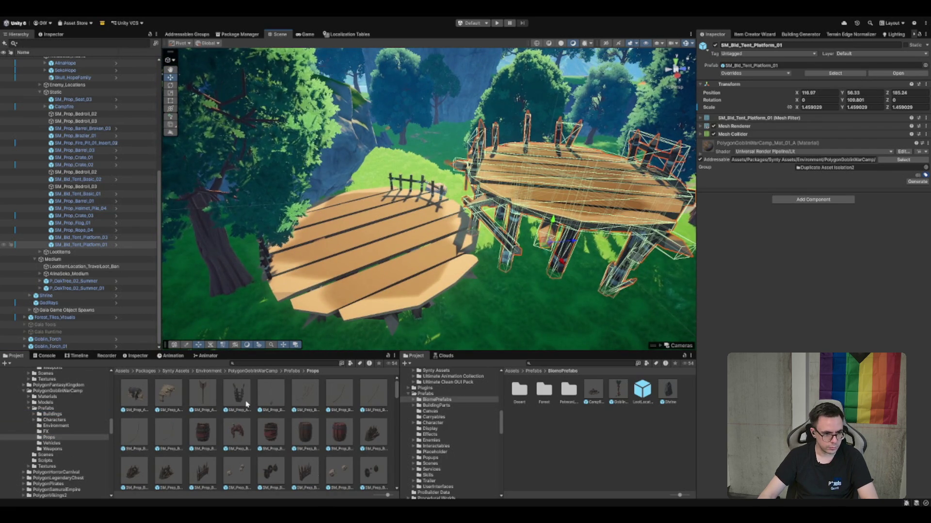
mouse_move(425, 281)
left_mouse_down()
mouse_move(337, 298)
mouse_move(343, 303)
left_mouse_up()
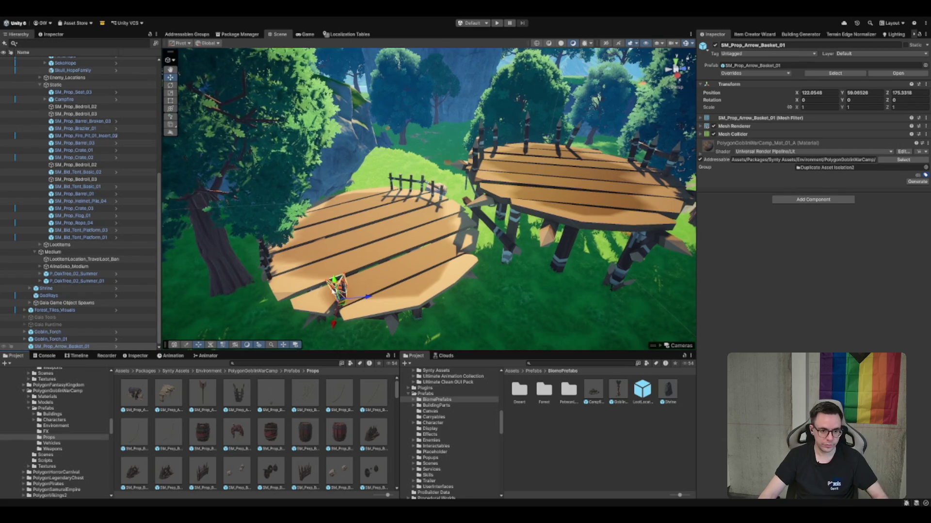
Move SM_Bld_Tent_Platform_01 slightly closer, to X 115.59, Z 186.95
left_click(575, 194)
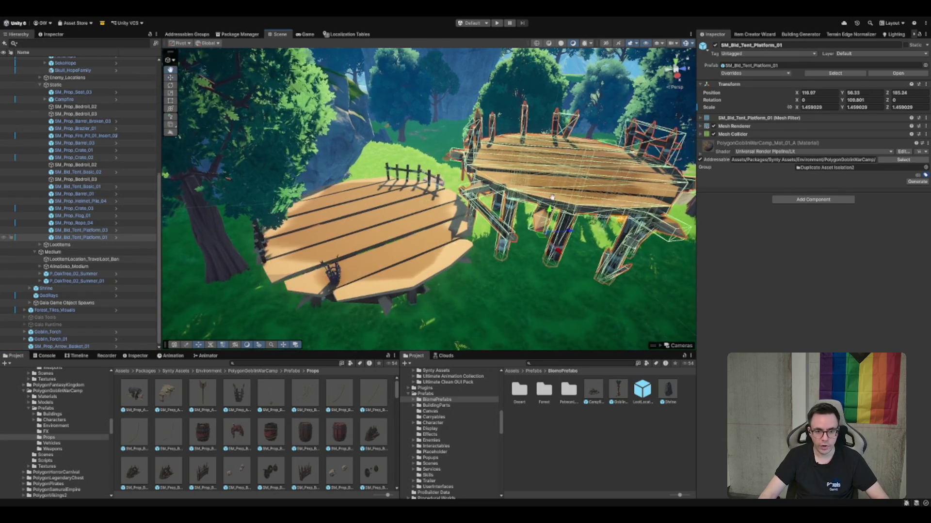
key("f")
key("w")
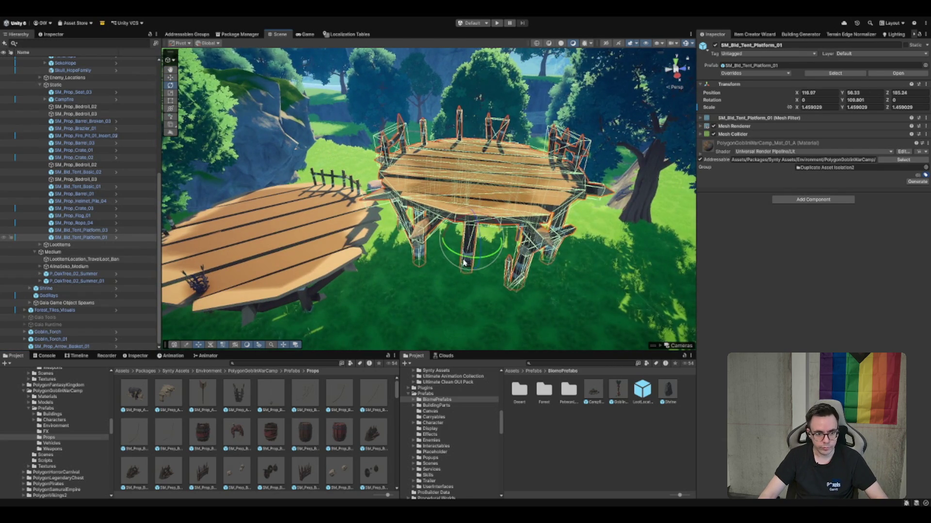
mouse_move(453, 258)
left_mouse_down()
mouse_move(410, 224)
mouse_move(419, 229)
mouse_move(428, 233)
mouse_move(402, 232)
mouse_move(568, 225)
mouse_move(272, 190)
mouse_move(226, 171)
left_mouse_up()
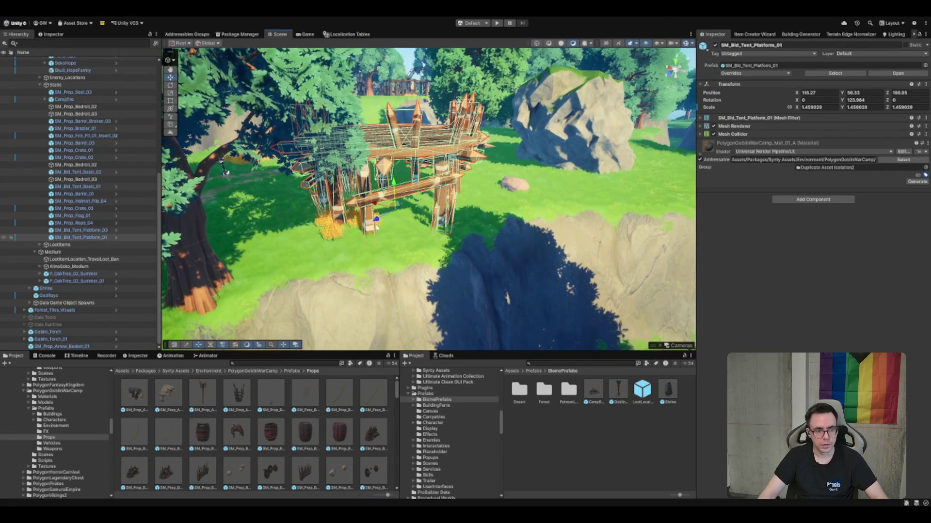
left_click_drag(396, 216, 397, 227)
mouse_move(381, 191)
left_mouse_down()
mouse_move(390, 139)
mouse_move(270, 297)
mouse_move(494, 328)
left_mouse_up()
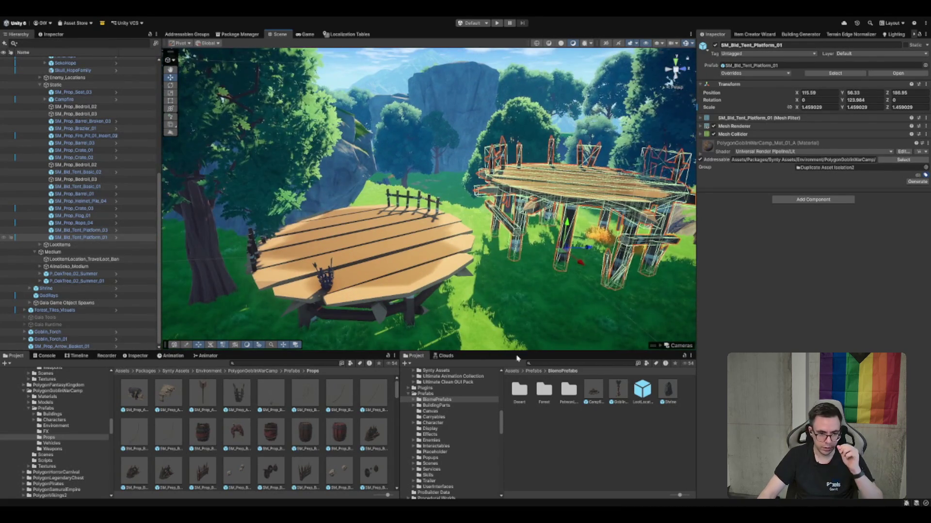
left_click(234, 430)
scroll(234, 429, "down", 5)
scroll(234, 429, "down", 8)
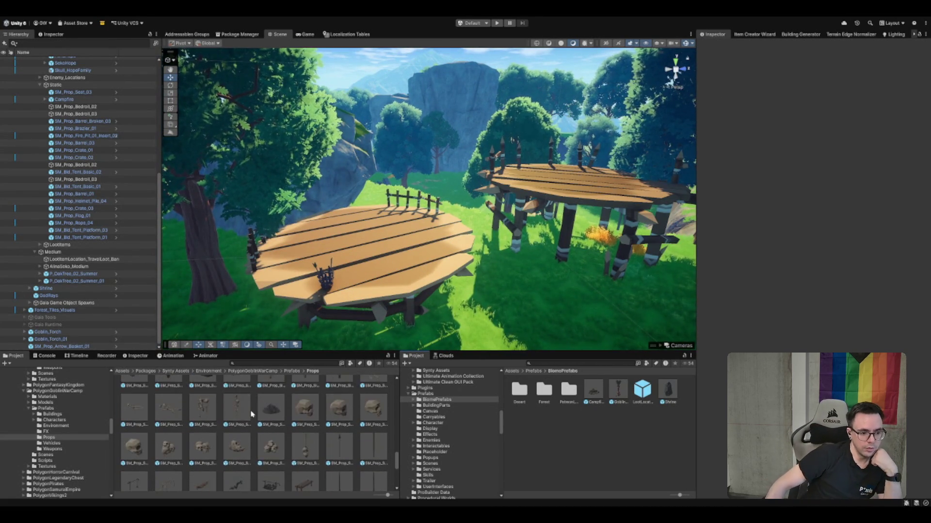
Place an SM_Prop_Step_01 wooden step bench in the scene
scroll(252, 414, "down", 6)
left_click(267, 427)
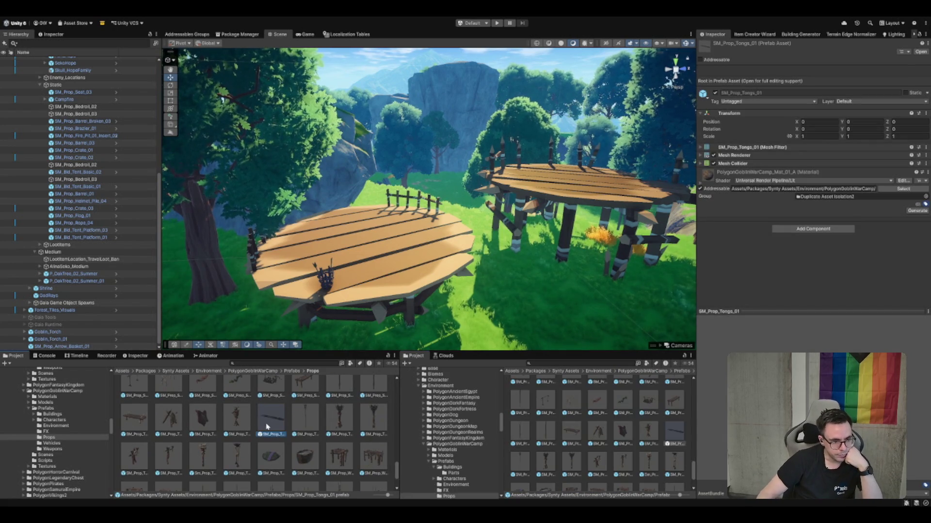
scroll(264, 430, "up", 2)
left_click(297, 429)
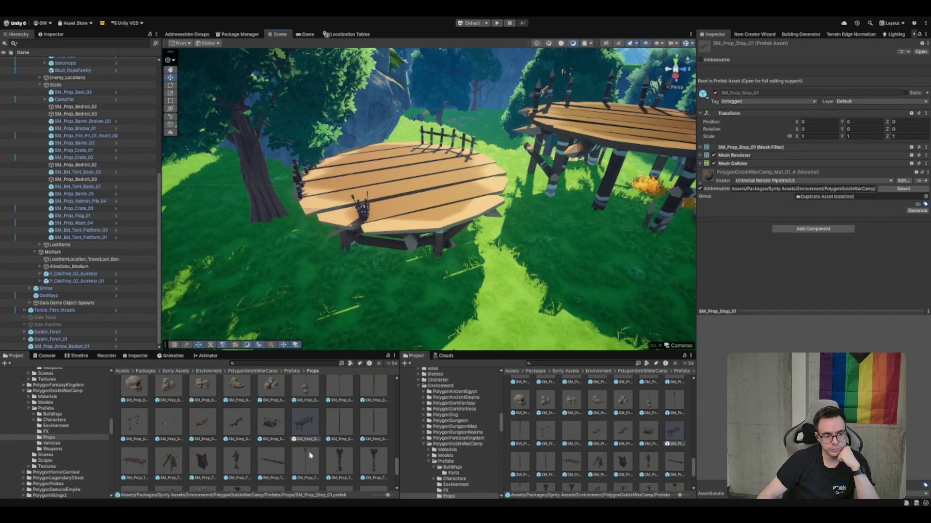
left_click_drag(445, 306, 208, 217)
key("f")
Undo an accidental table, move the step beside the torch and duplicate it upward
left_click_drag(134, 462, 351, 260)
key("ctrl+z")
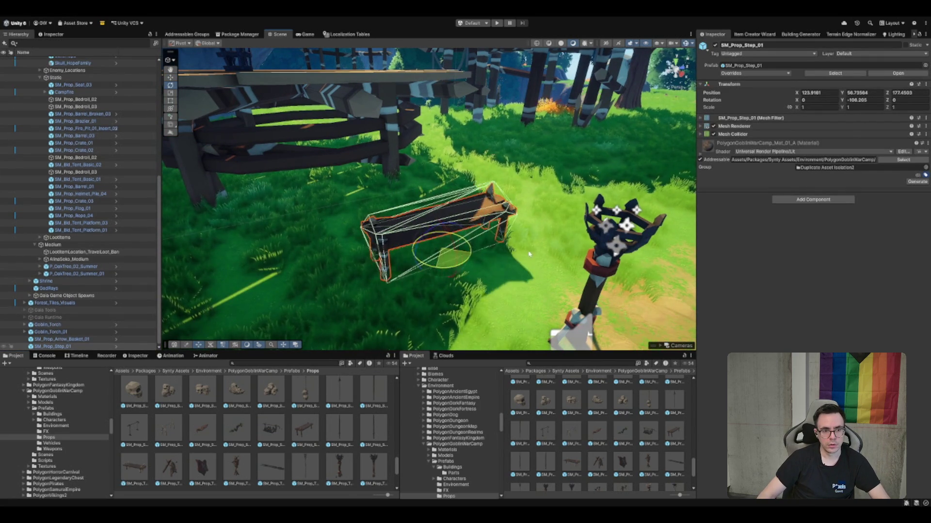
mouse_move(442, 252)
left_mouse_down()
mouse_move(496, 292)
mouse_move(462, 260)
left_mouse_up()
key("ctrl+d")
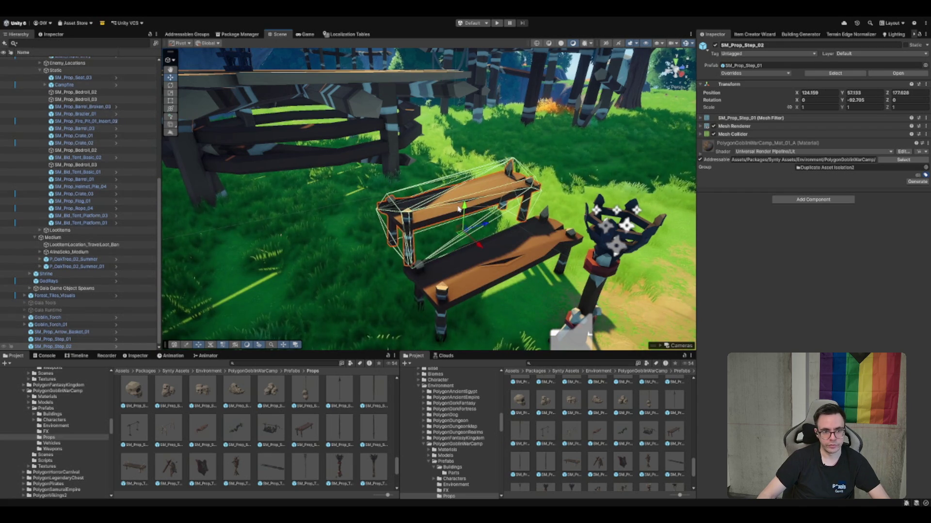
key("ctrl+d")
left_click_drag(463, 226, 466, 206)
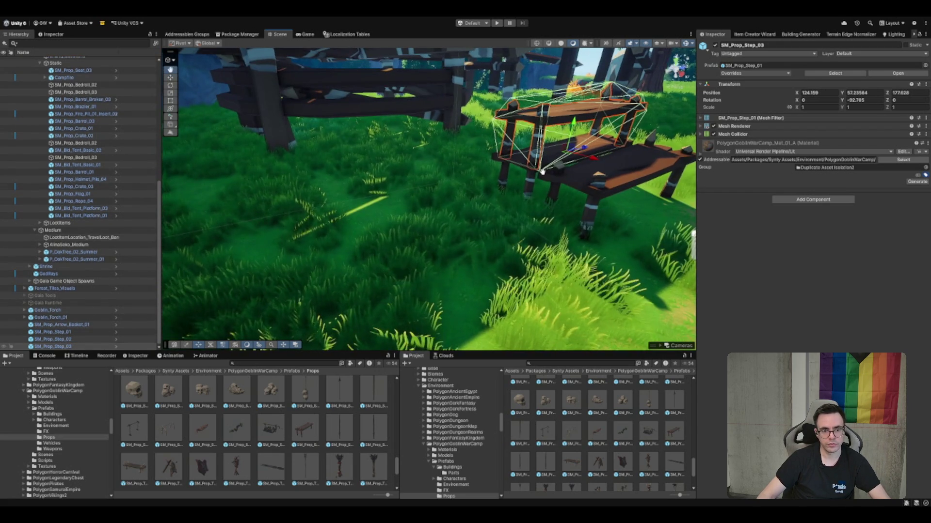
Duplicate the benches again, then delete the extra copies, leaving one step by the torch
left_click(537, 184)
scroll(536, 184, "up", 3)
left_click(436, 190)
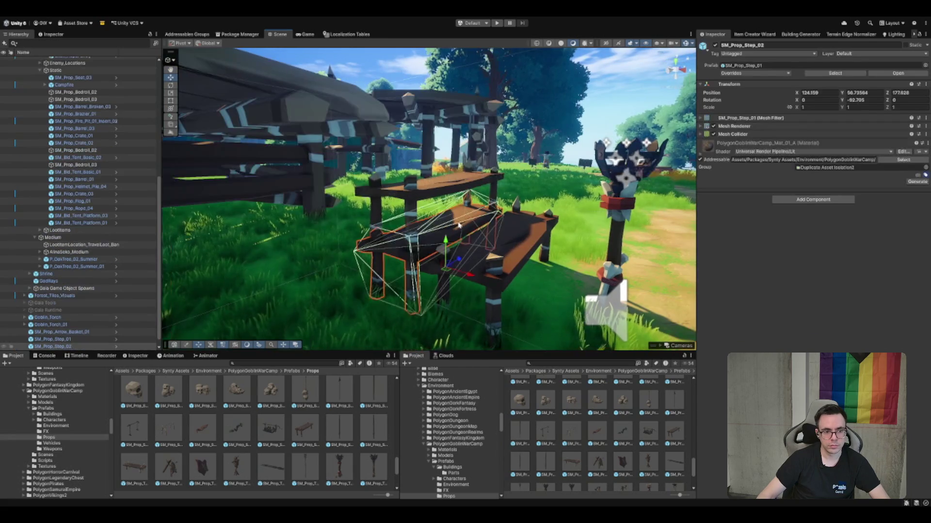
left_click_drag(436, 190, 511, 266)
key("ctrl+d")
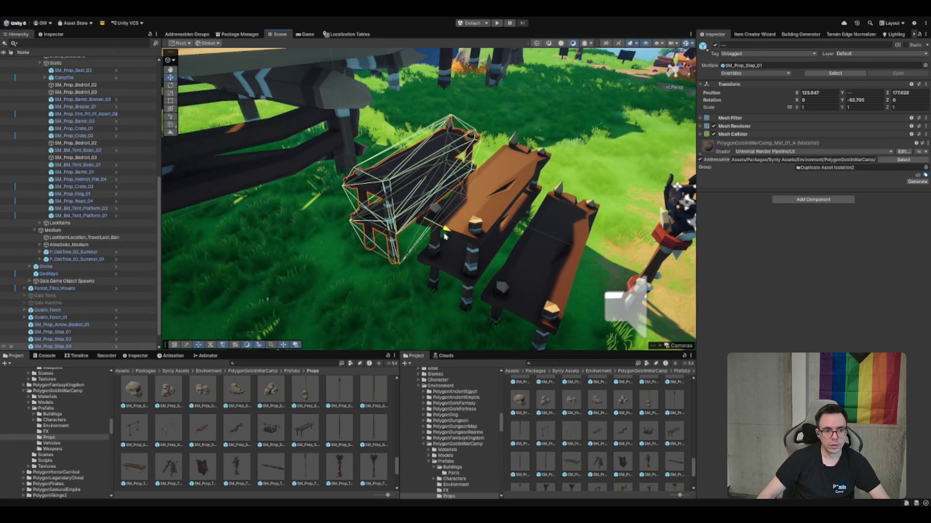
key("ctrl+d")
mouse_move(435, 201)
left_mouse_down()
mouse_move(464, 164)
mouse_move(611, 142)
mouse_move(607, 127)
mouse_move(488, 166)
left_mouse_up()
scroll(464, 164, "down", 5)
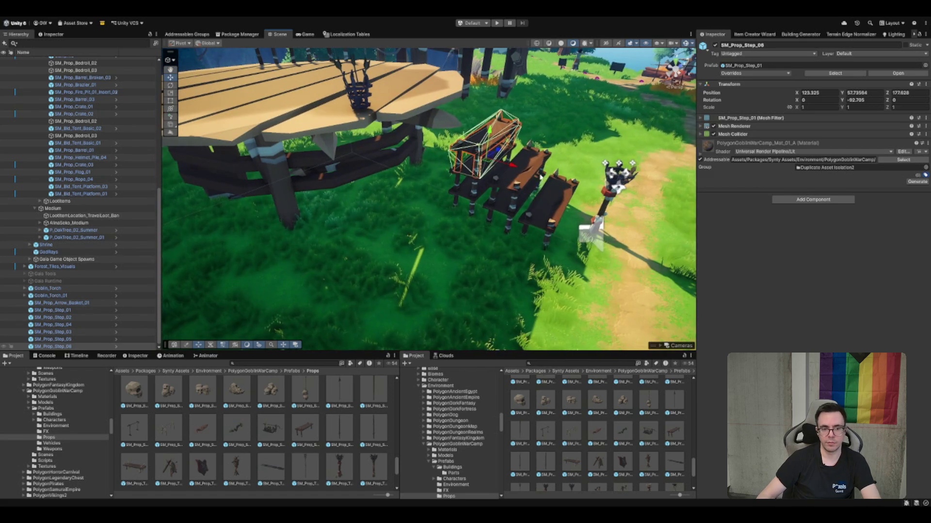
key("Delete")
left_click(488, 166)
key("Delete")
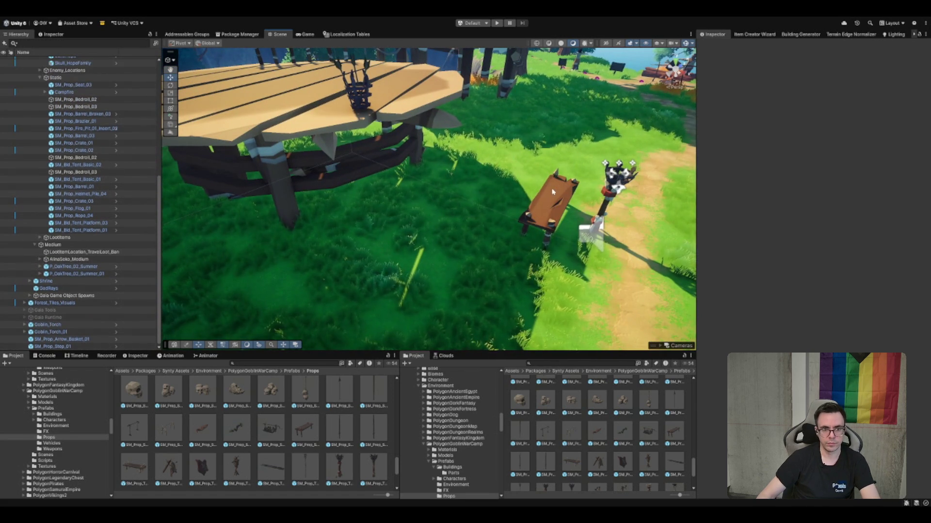
Try an SM_Prop_Walkway_04 piece, adjust its height, then delete it again
scroll(318, 434, "down", 5)
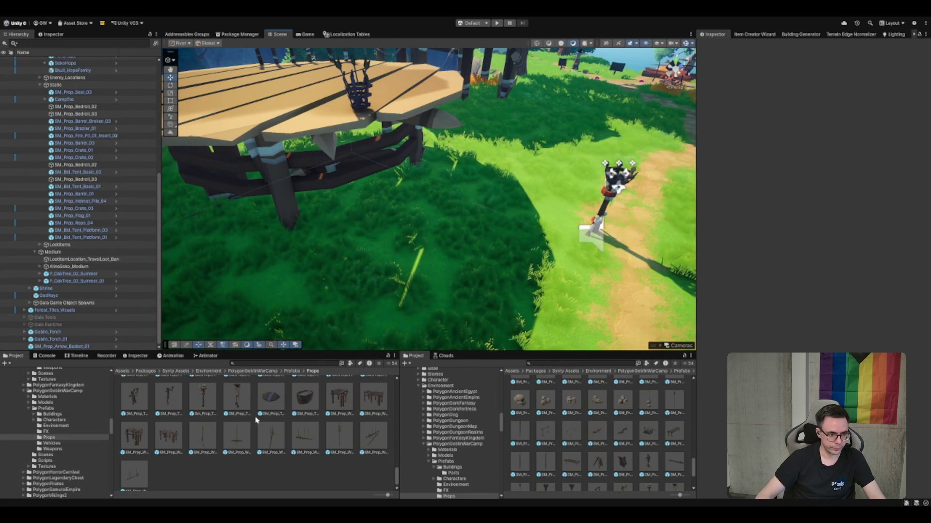
left_click(127, 436)
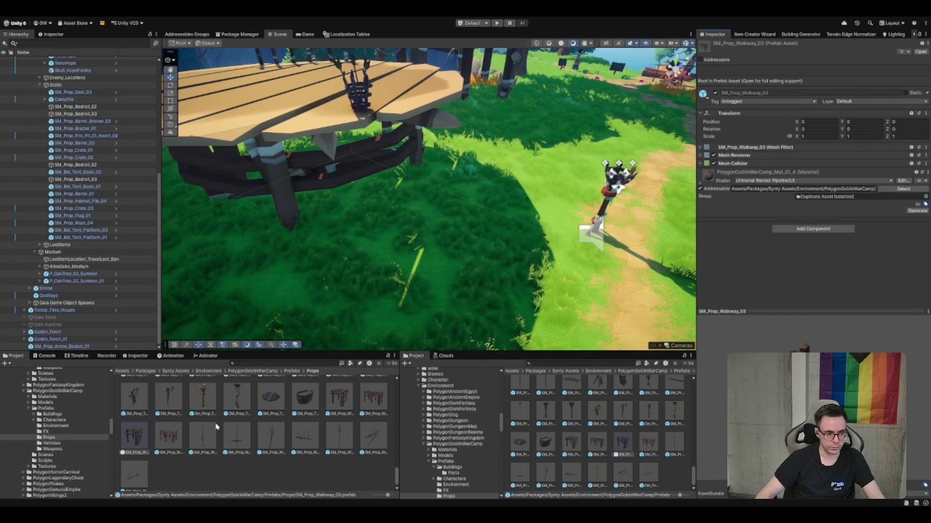
scroll(284, 435, "up", 3)
scroll(207, 435, "down", 2)
mouse_move(169, 450)
left_mouse_down()
mouse_move(291, 232)
mouse_move(478, 227)
mouse_move(479, 264)
mouse_move(503, 264)
mouse_move(482, 211)
left_mouse_up()
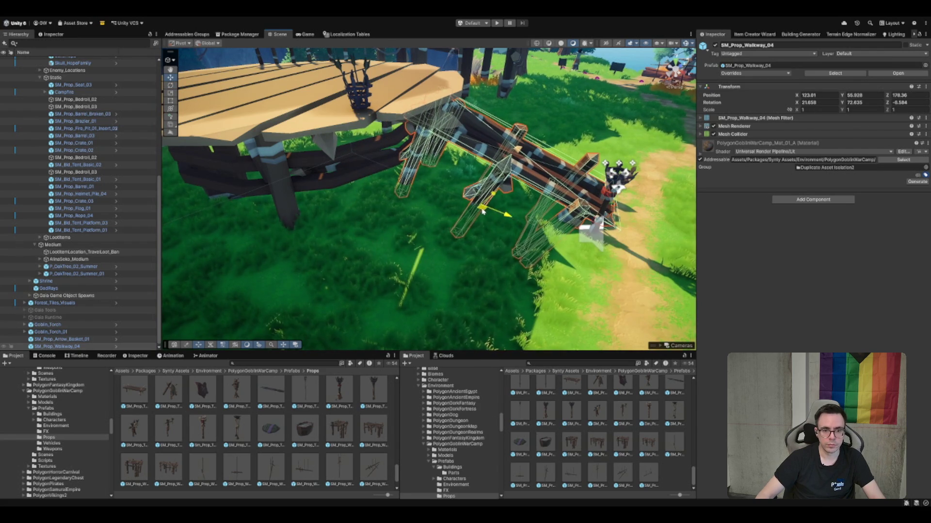
left_click_drag(586, 154, 532, 261)
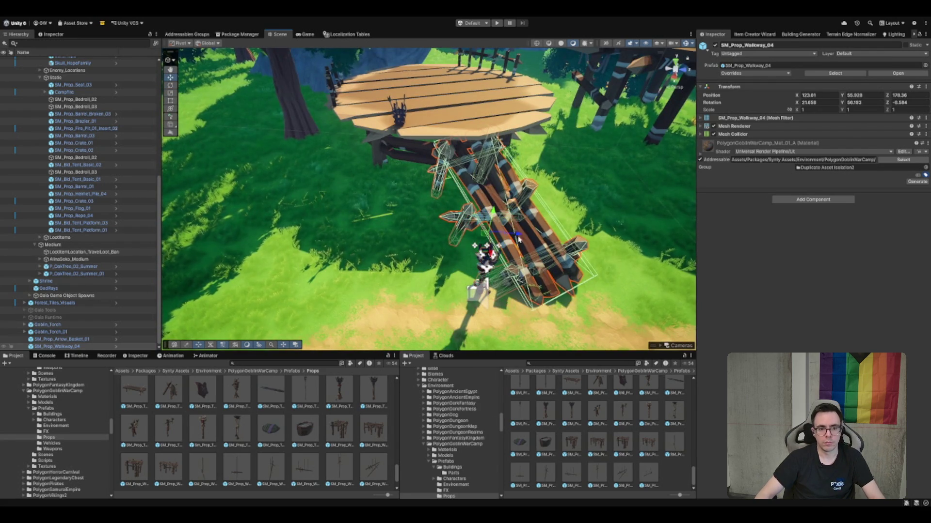
left_click_drag(526, 238, 373, 233)
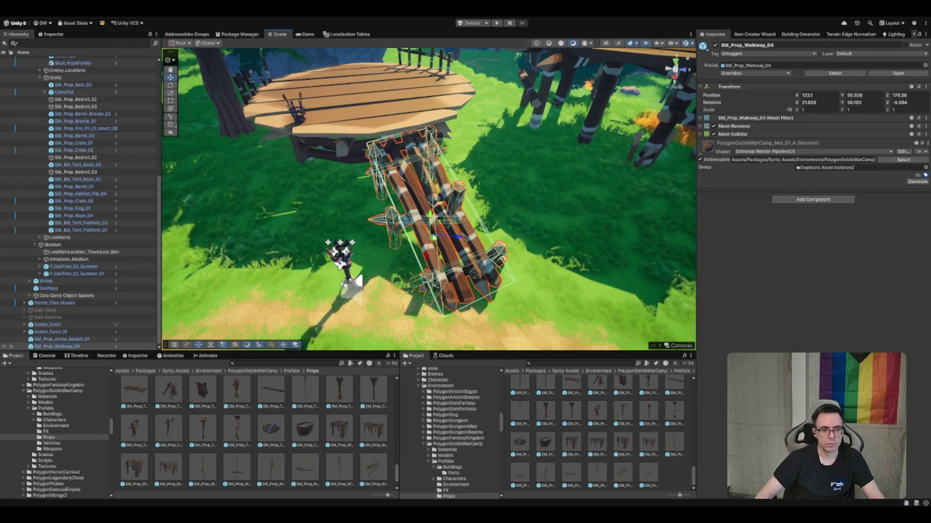
left_click_drag(426, 209, 506, 133)
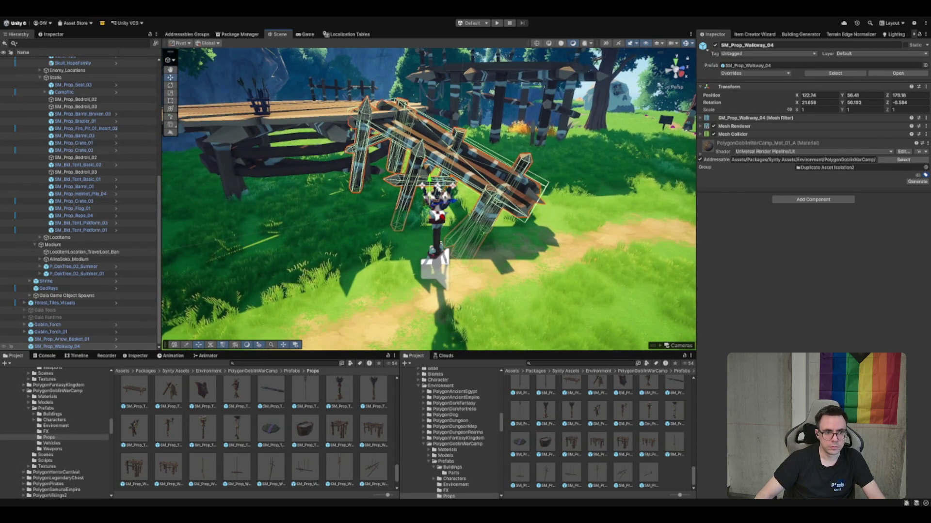
left_click_drag(429, 182, 429, 189)
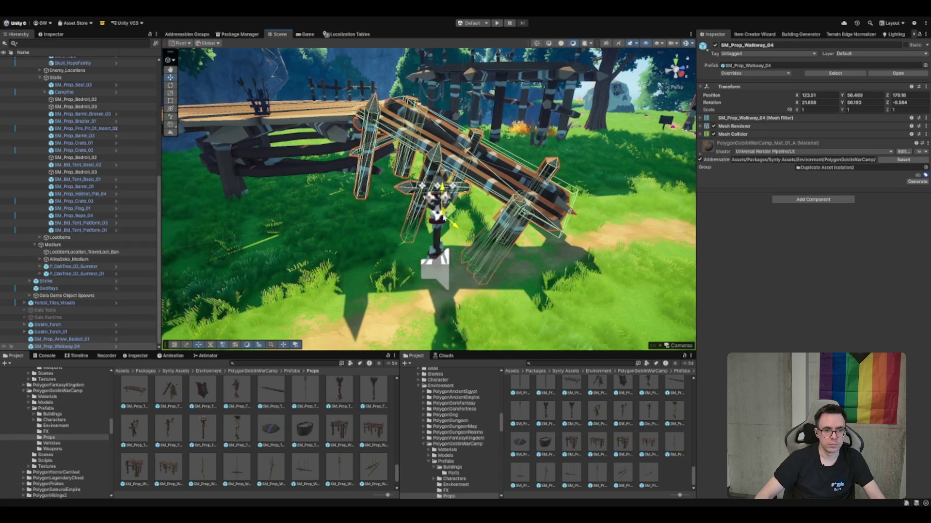
key("Delete")
left_click_drag(505, 115, 598, 372)
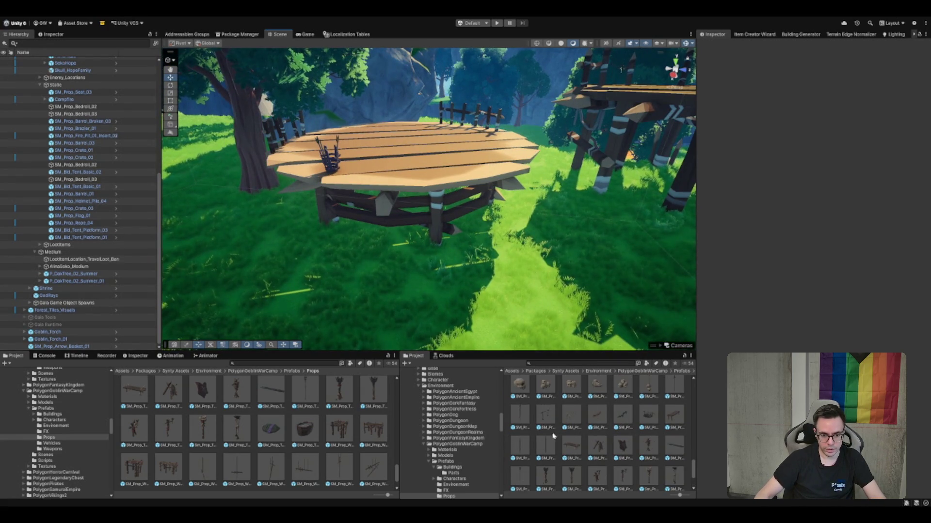
Place SM_Prop_Ladder_01 beside the round wooden platform
scroll(630, 436, "up", 2)
left_click(679, 473)
scroll(669, 463, "up", 5)
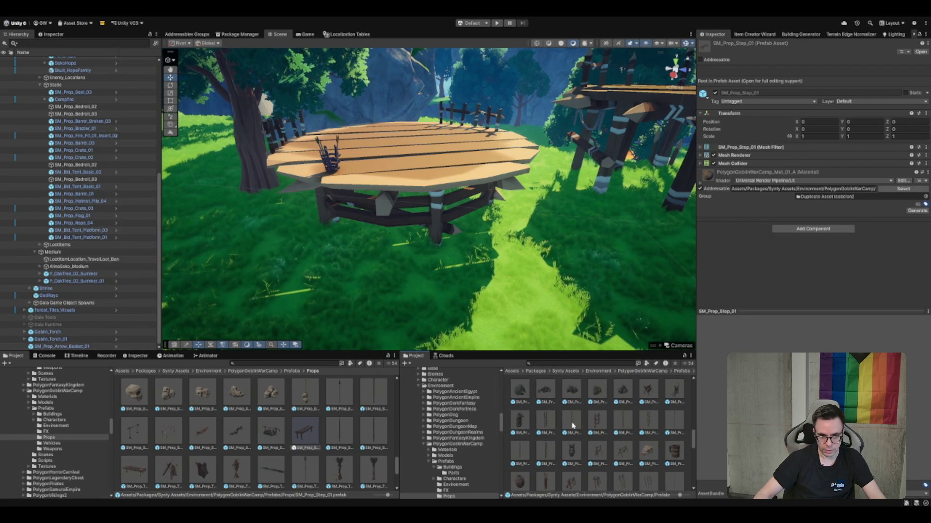
left_click(553, 417)
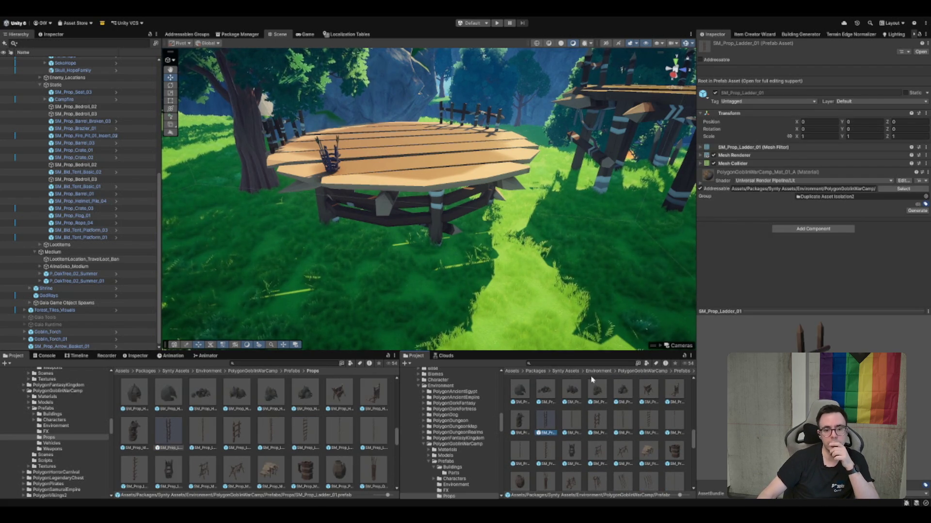
left_click_drag(546, 422, 527, 155)
key("f")
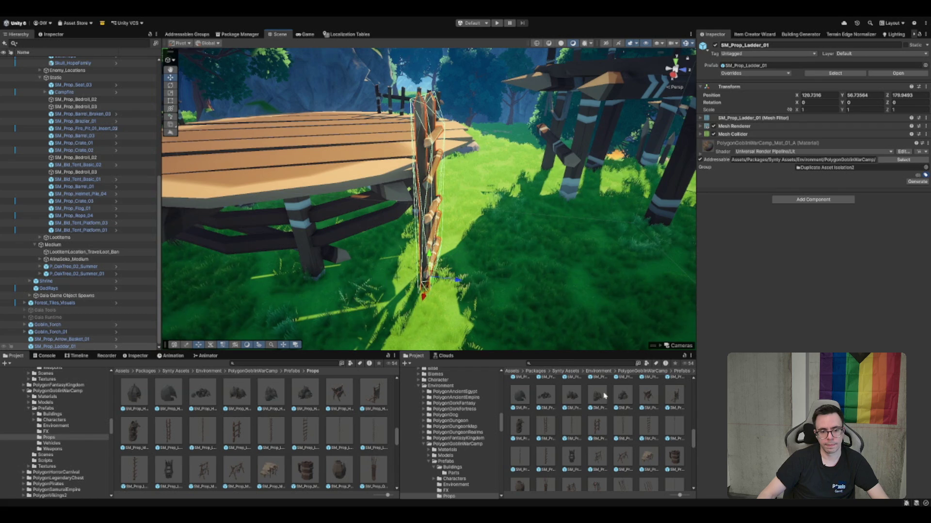
mouse_move(595, 433)
left_mouse_down()
mouse_move(524, 213)
mouse_move(368, 233)
mouse_move(284, 205)
left_mouse_up()
key("f")
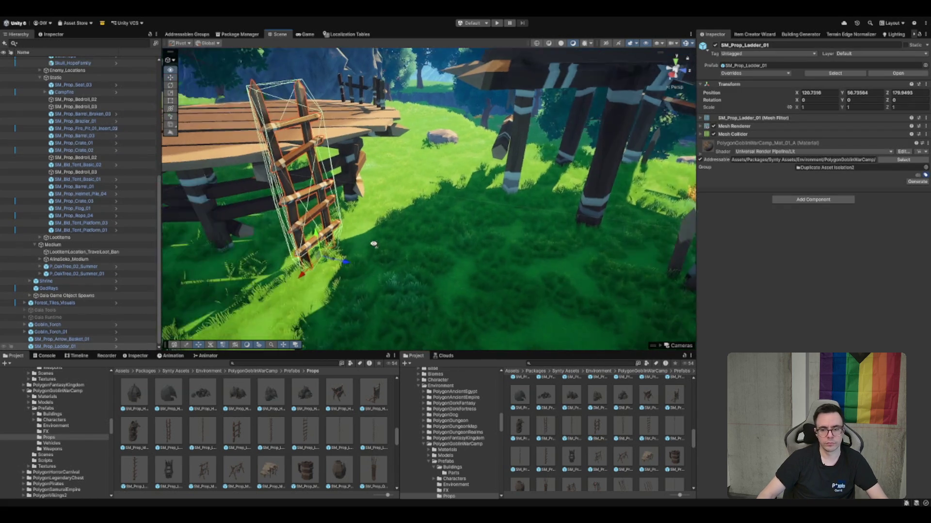
Rotate, lower to the ground and tilt the ladder so it leans against the platform
key("e")
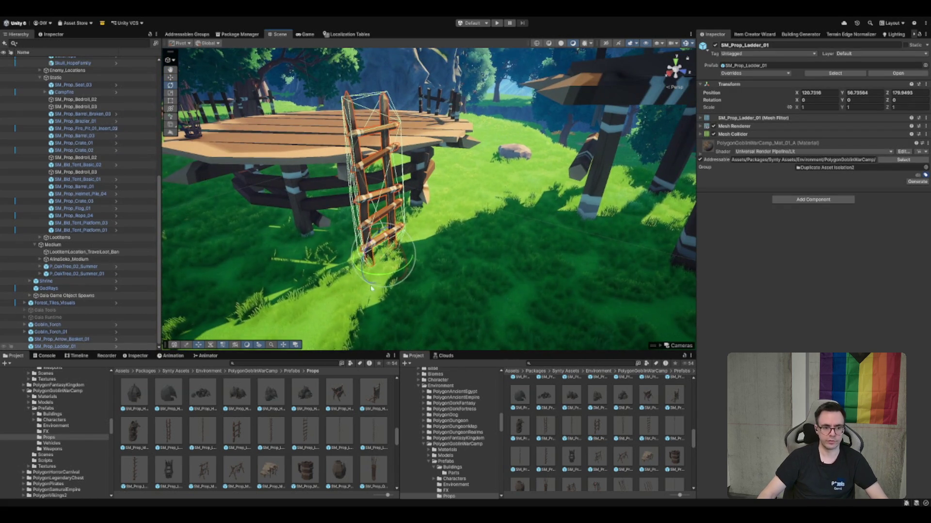
left_click_drag(368, 274, 356, 285)
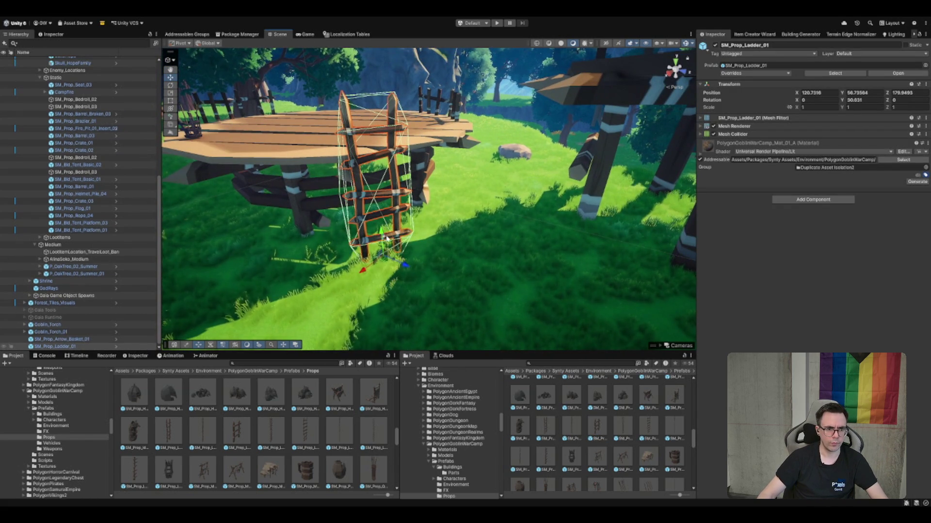
key("w")
left_click(330, 274)
left_click(363, 247)
key("f")
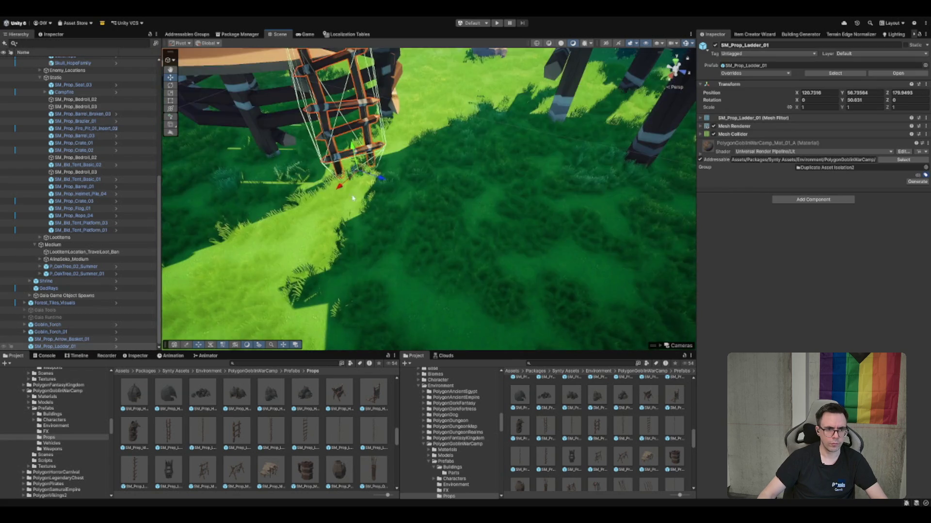
key("e")
key("w")
left_click_drag(492, 227, 488, 247)
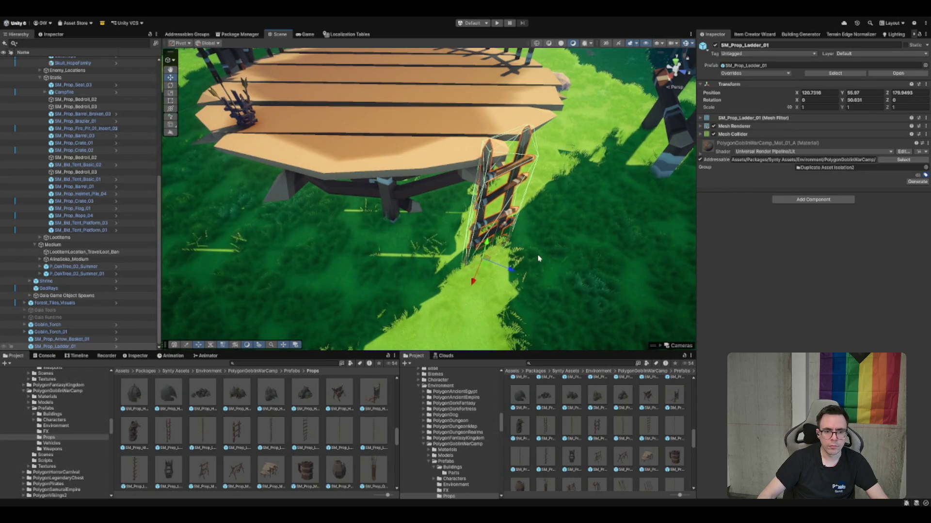
left_click_drag(541, 258, 438, 276)
key("e")
left_click_drag(468, 315, 445, 321)
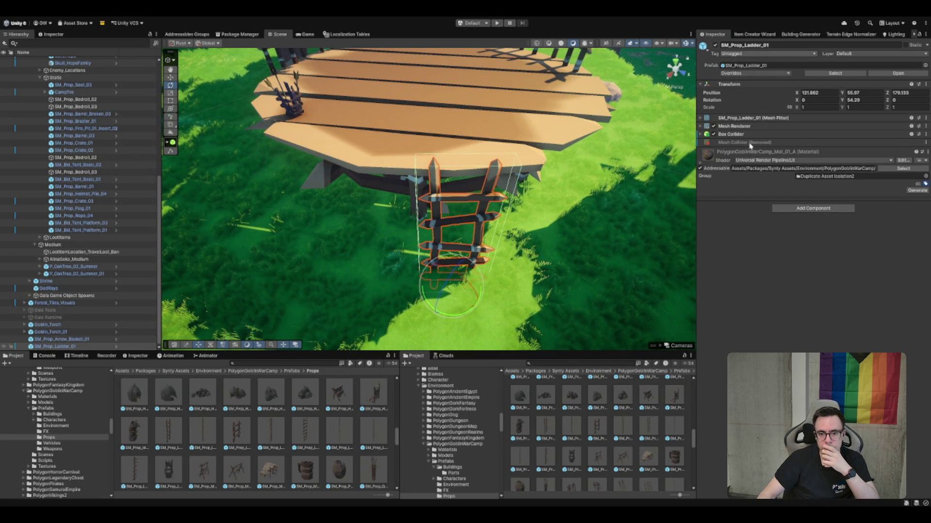
Trim the ladder's Box Collider to about 3.10 high, centred at Y 1.55
mouse_move(426, 234)
left_mouse_down()
mouse_move(437, 242)
mouse_move(522, 194)
mouse_move(436, 194)
mouse_move(525, 150)
mouse_move(762, 189)
left_mouse_up()
left_click(737, 134)
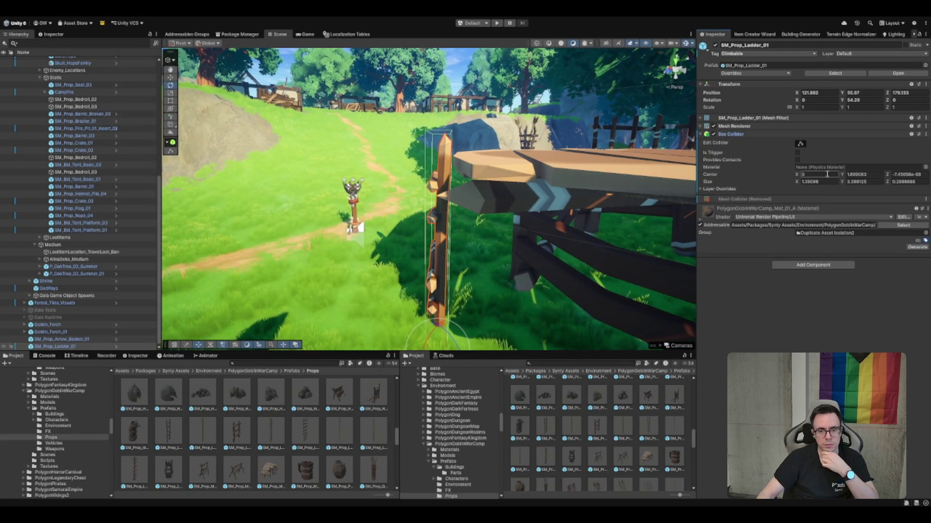
mouse_move(570, 135)
left_mouse_down()
mouse_move(455, 167)
mouse_move(443, 192)
mouse_move(321, 181)
left_mouse_up()
scroll(322, 181, "up", 5)
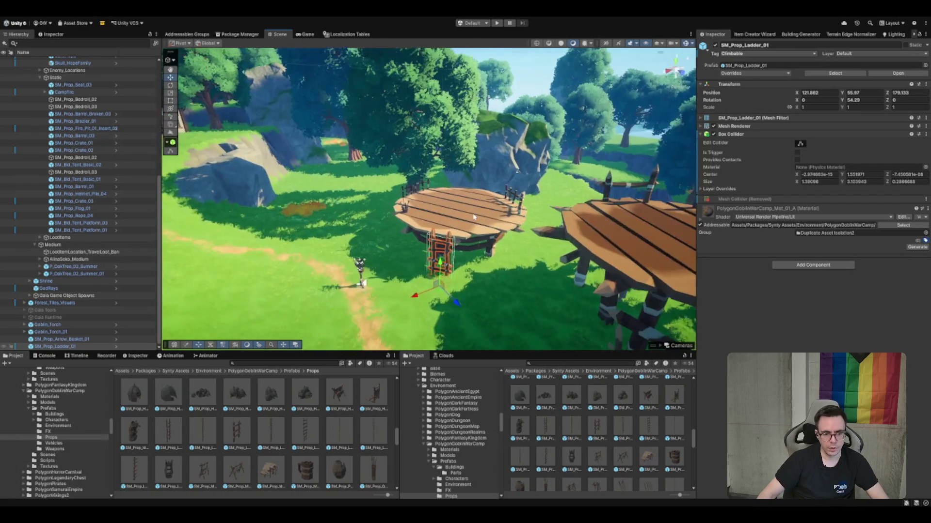
scroll(524, 408, "down", 2)
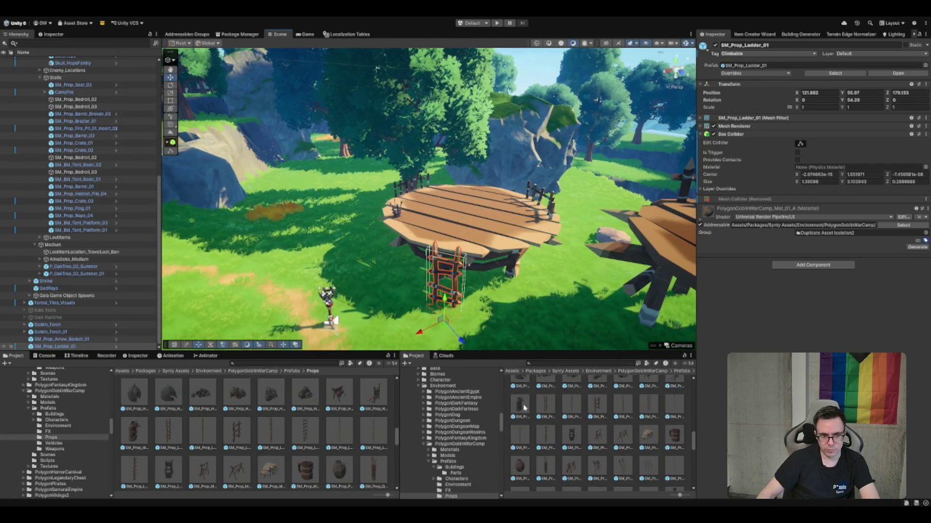
left_click(522, 406)
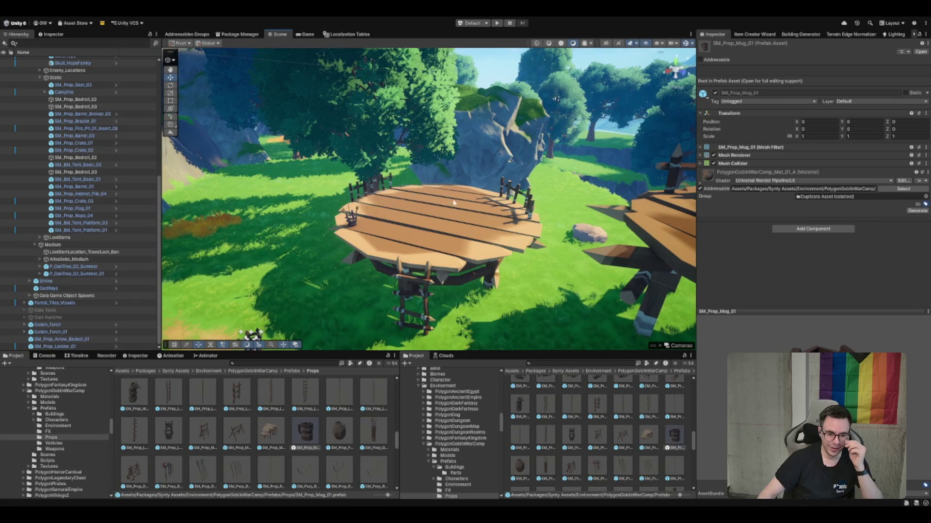
Place a crate near the fence on the round platform and set a duplicate beside it
scroll(578, 411, "up", 1)
scroll(558, 414, "up", 3)
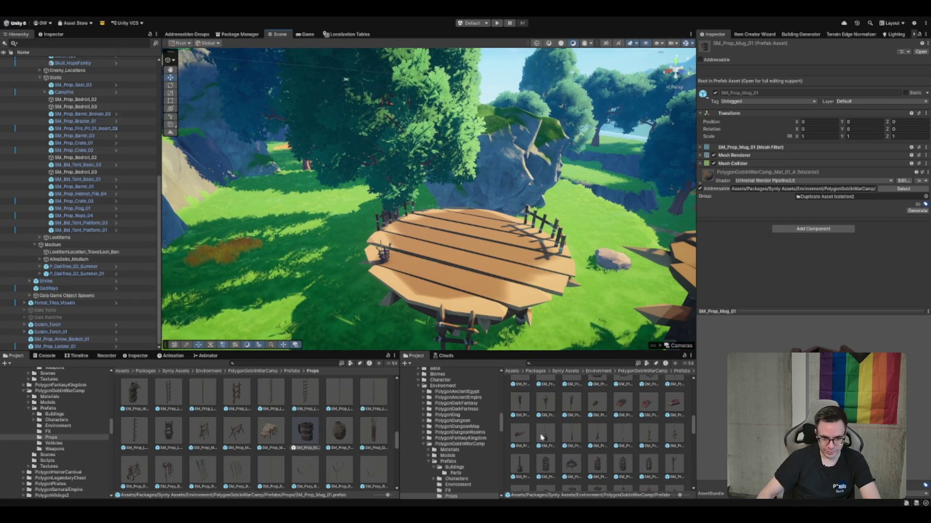
left_click(523, 402)
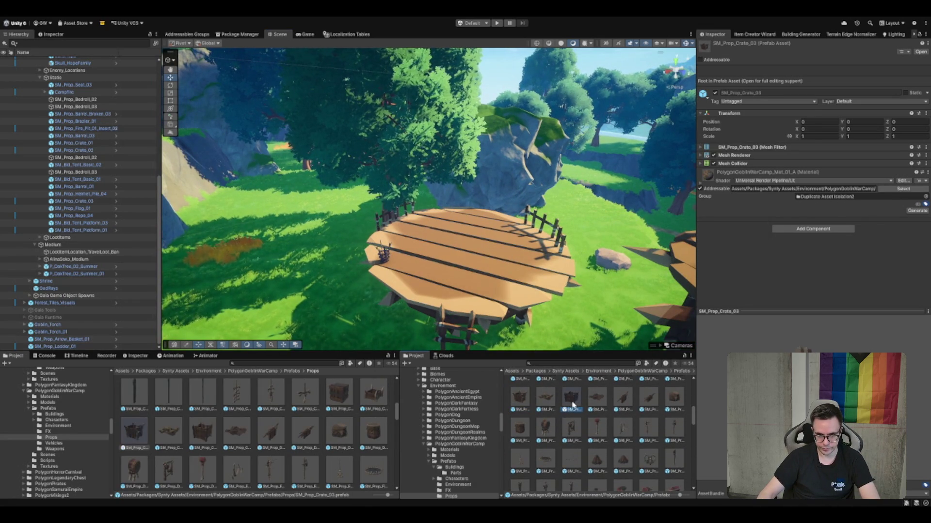
scroll(624, 423, "up", 1)
mouse_move(625, 384)
left_mouse_down()
mouse_move(517, 239)
mouse_move(541, 247)
left_mouse_up()
key("r")
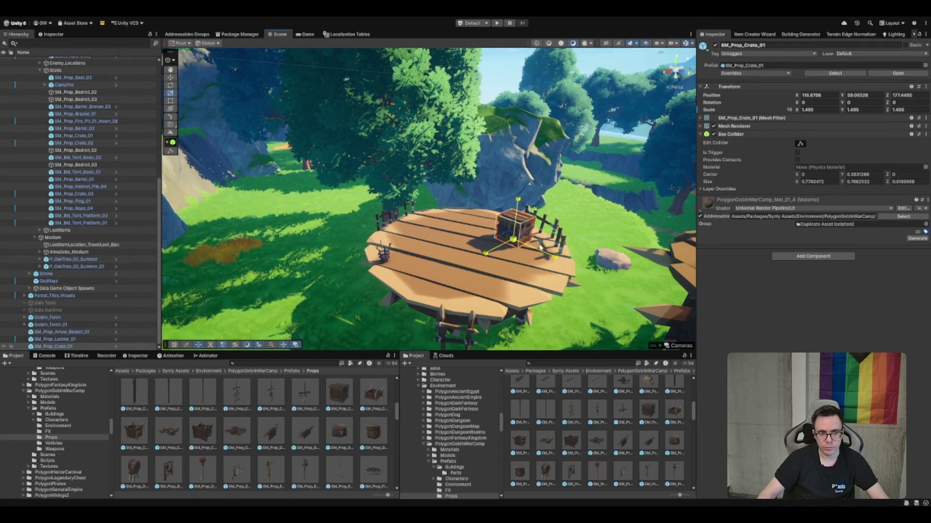
key("f")
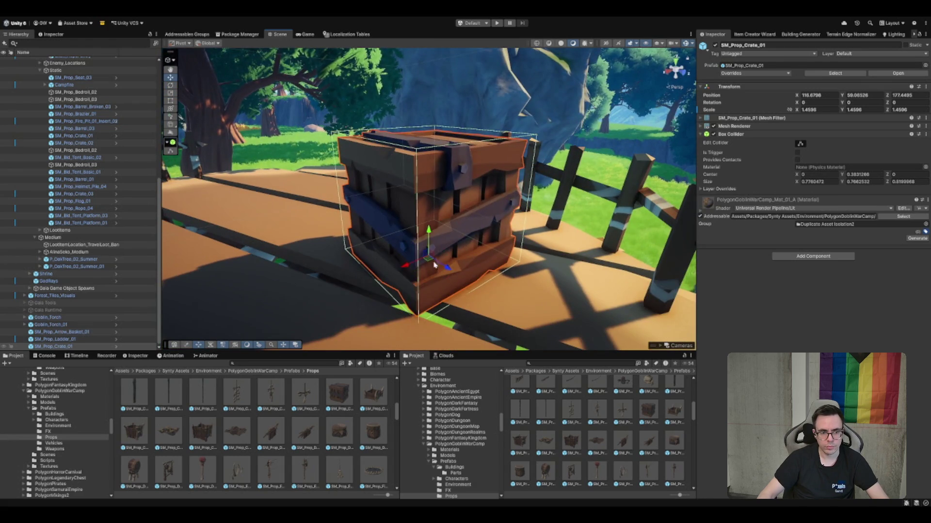
mouse_move(433, 261)
left_mouse_down()
mouse_move(464, 228)
mouse_move(453, 219)
left_mouse_up()
key("ctrl+d")
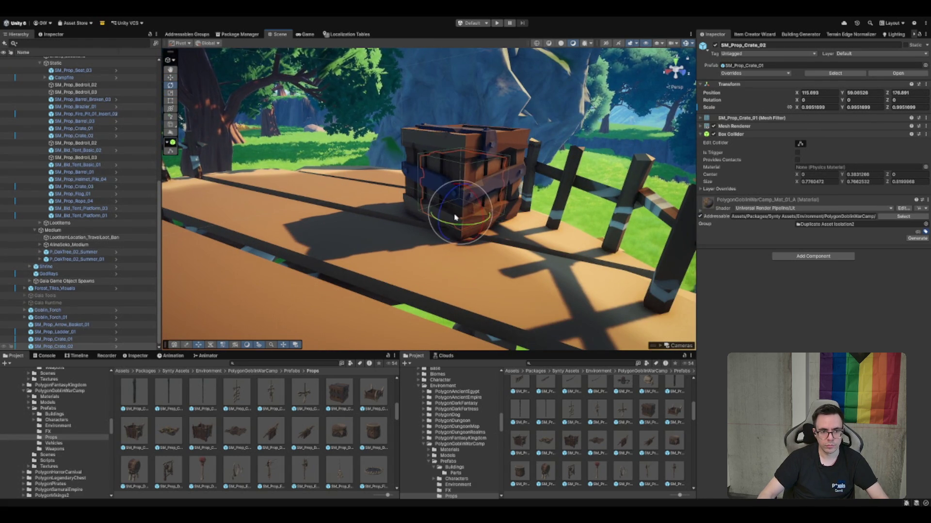
mouse_move(471, 218)
left_mouse_down()
mouse_move(533, 269)
mouse_move(497, 247)
mouse_move(270, 328)
mouse_move(300, 334)
left_mouse_up()
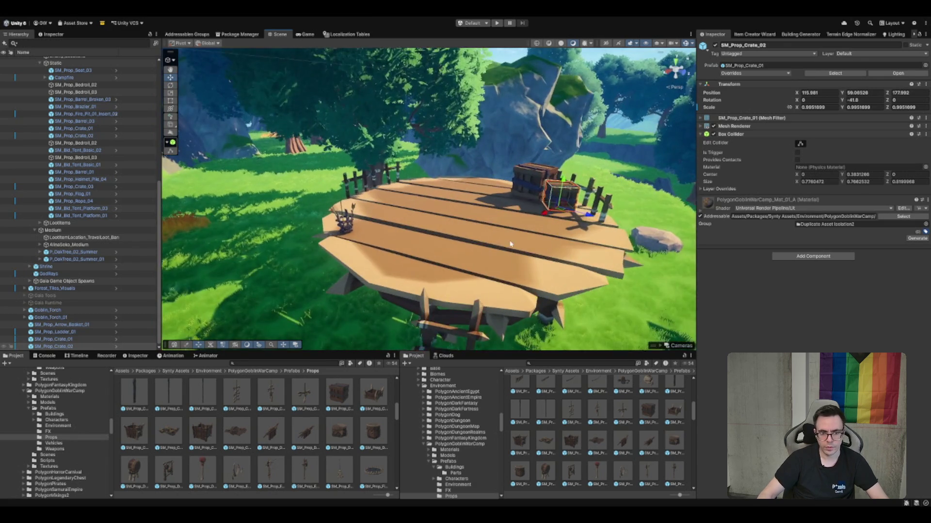
scroll(600, 407, "down", 3)
Place an SM_Prop_Drum_02 drum and look over the tent platform and arrow basket
mouse_move(519, 406)
left_mouse_down()
mouse_move(508, 404)
mouse_move(385, 205)
mouse_move(373, 209)
left_mouse_up()
key("f")
scroll(473, 255, "down", 2)
scroll(472, 255, "down", 2)
left_click(406, 259)
left_click(428, 248)
mouse_move(427, 248)
left_mouse_down()
mouse_move(427, 233)
mouse_move(368, 262)
mouse_move(289, 268)
left_mouse_up()
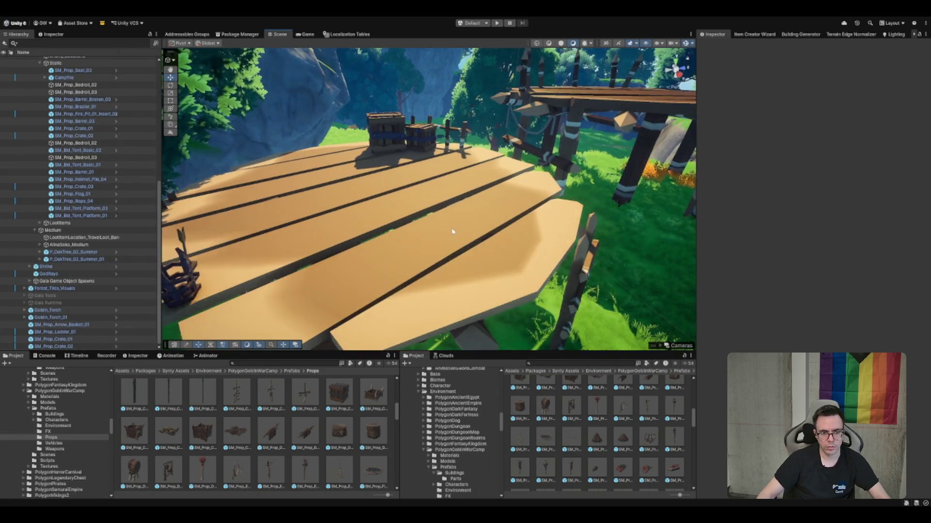
Place SM_Prop_Drum_04 beside the tall platform, turned about 52° and nudged right
scroll(428, 199, "up", 3)
mouse_move(571, 411)
left_mouse_down()
mouse_move(538, 204)
mouse_move(509, 194)
left_mouse_up()
scroll(437, 219, "down", 5)
scroll(436, 220, "down", 5)
scroll(388, 194, "up", 6)
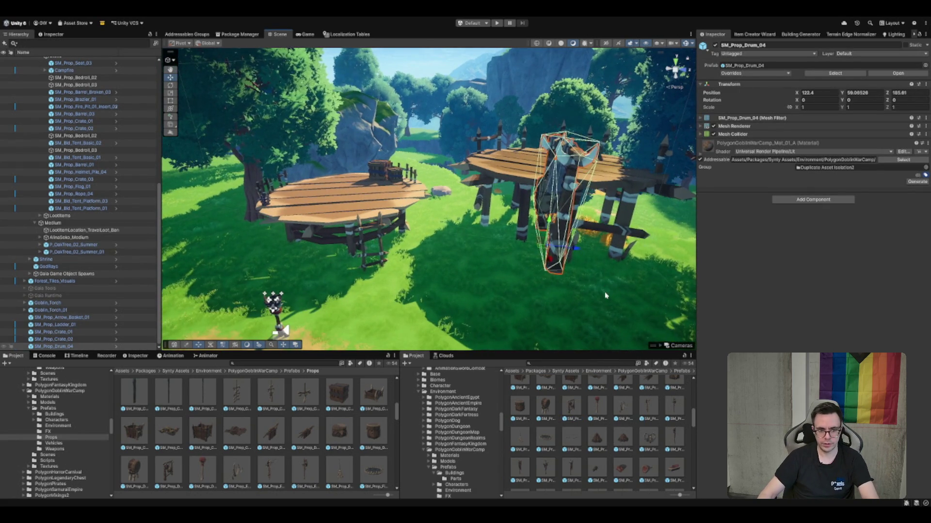
key("Delete")
left_click_drag(571, 411, 596, 286)
key("f")
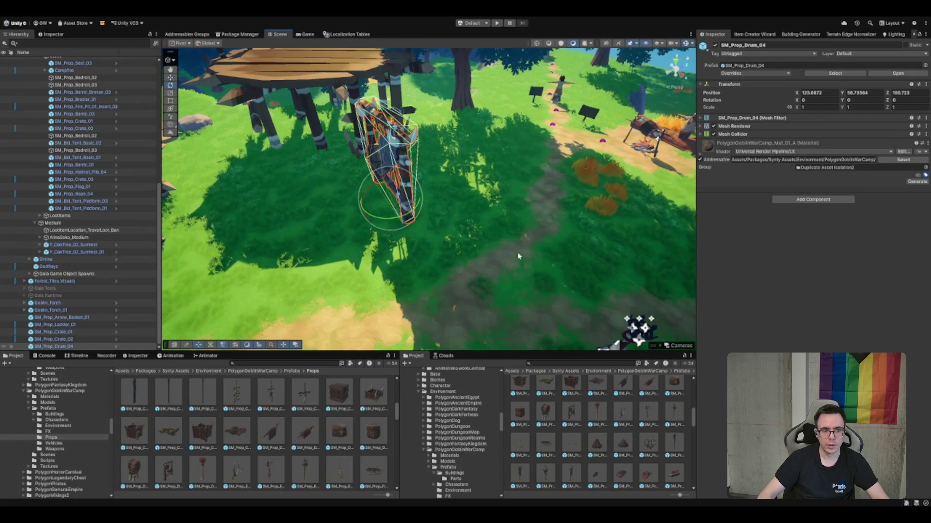
left_click_drag(404, 230, 447, 199)
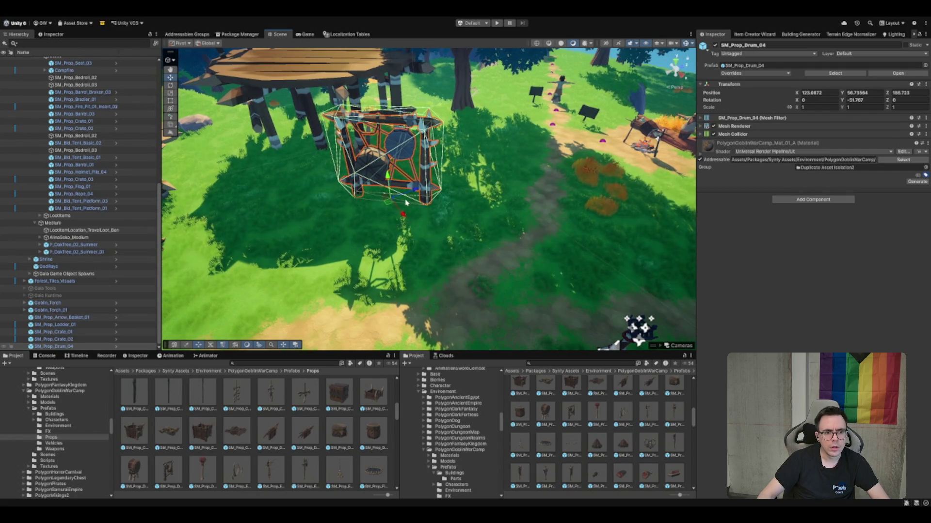
mouse_move(389, 205)
left_mouse_down()
mouse_move(407, 205)
mouse_move(257, 312)
mouse_move(175, 264)
mouse_move(505, 277)
left_mouse_up()
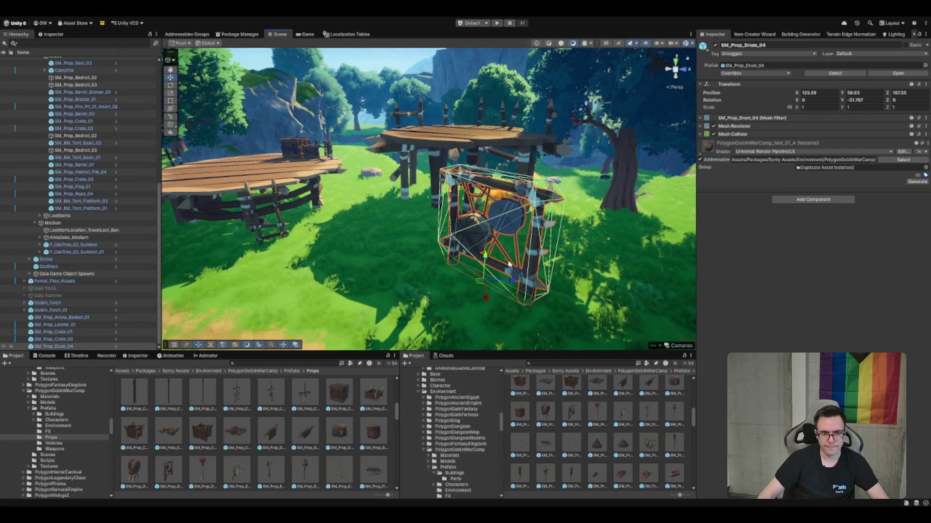
Rotate SM_Prop_Drum_03 to about 64° and shift it slightly beside the frame
left_click(387, 267)
key("e")
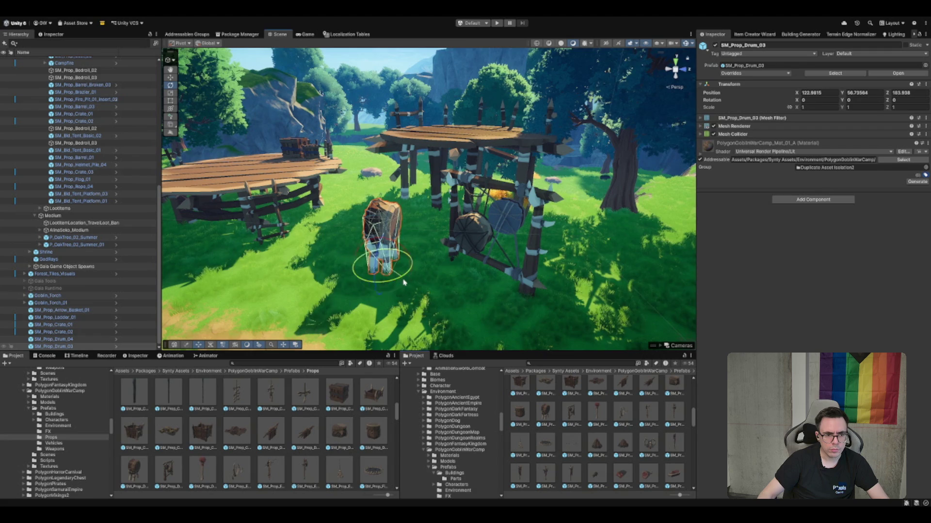
left_click_drag(361, 279, 383, 286)
key("w")
mouse_move(381, 237)
left_mouse_down()
mouse_move(392, 225)
mouse_move(407, 260)
left_mouse_up()
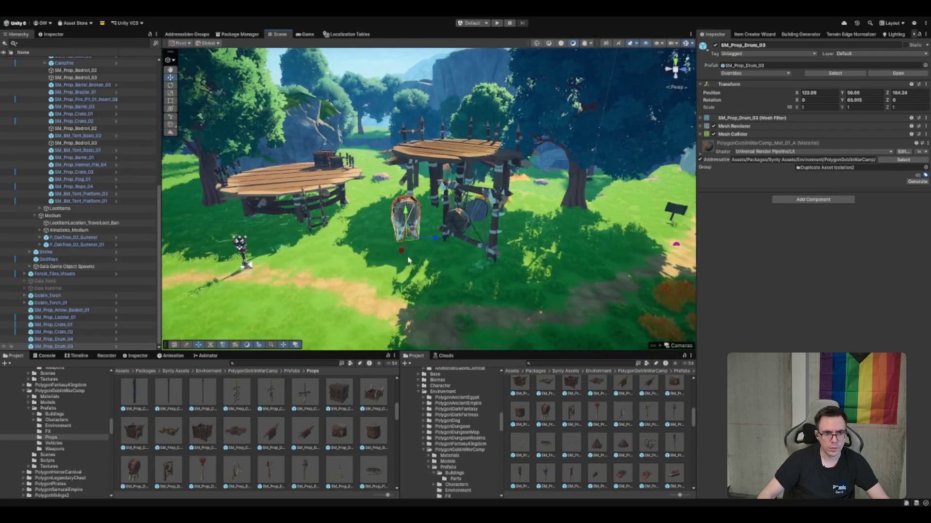
left_click(482, 261)
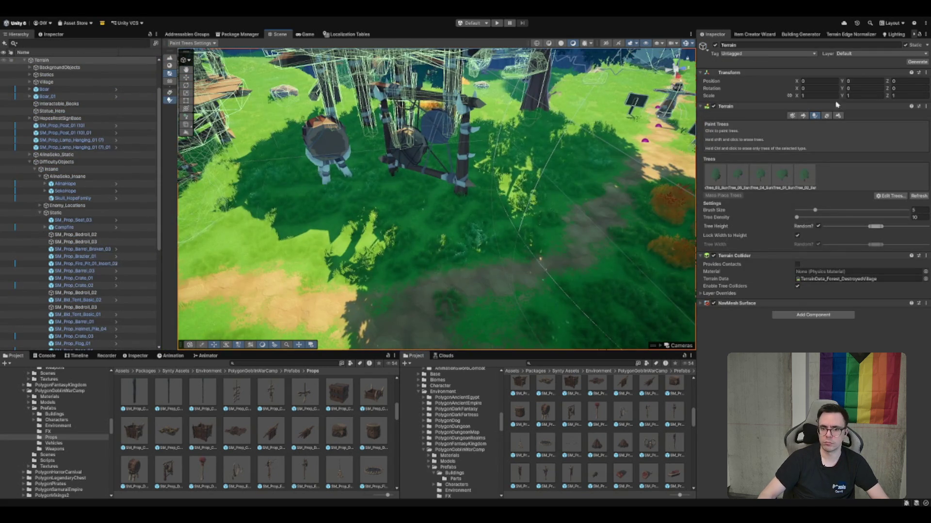
left_click(804, 116)
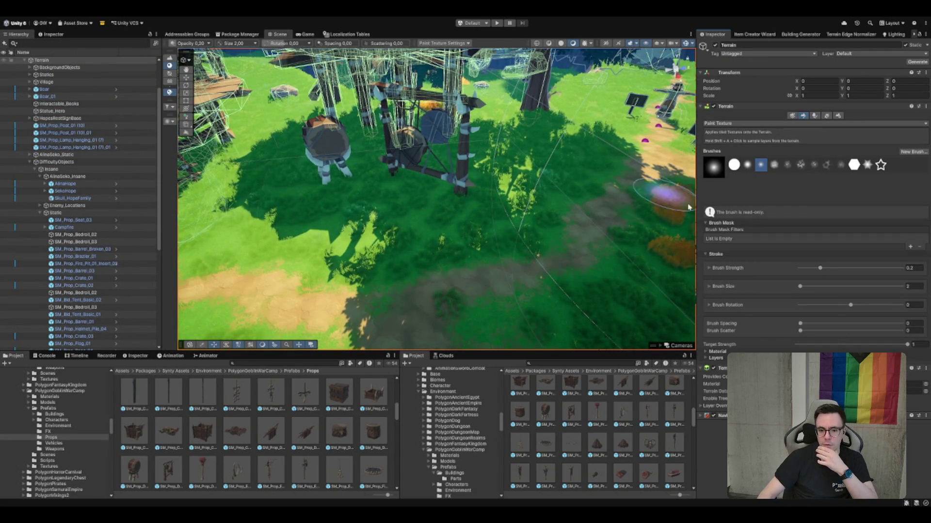
mouse_move(664, 194)
left_mouse_down()
mouse_move(203, 255)
mouse_move(558, 174)
left_mouse_up()
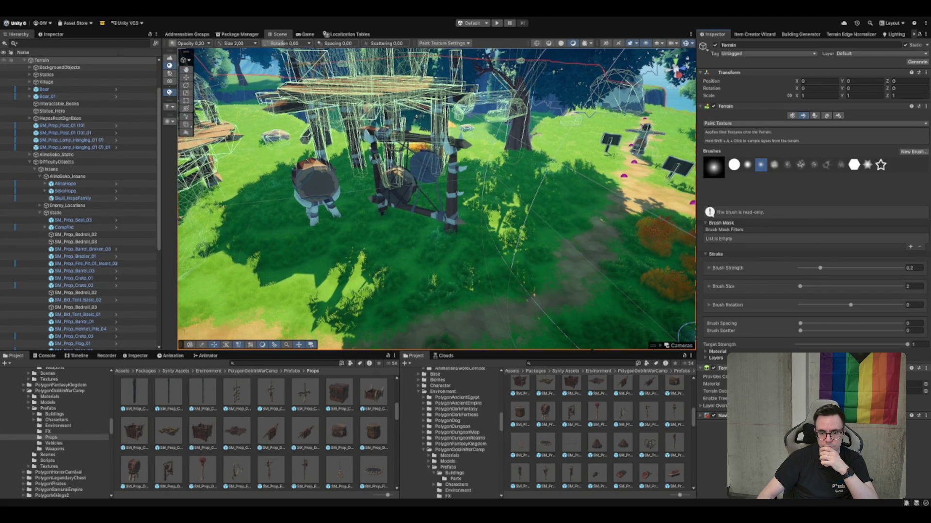
scroll(815, 291, "down", 4)
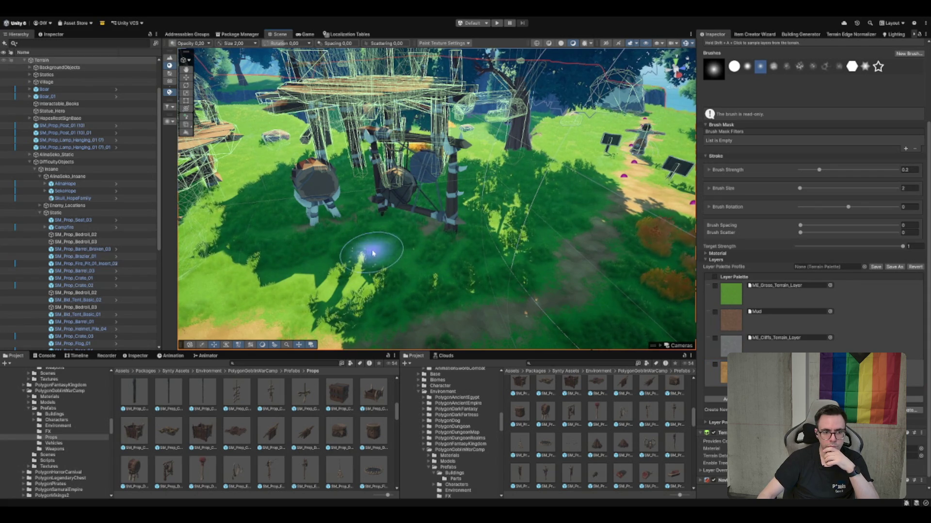
scroll(832, 130, "up", 4)
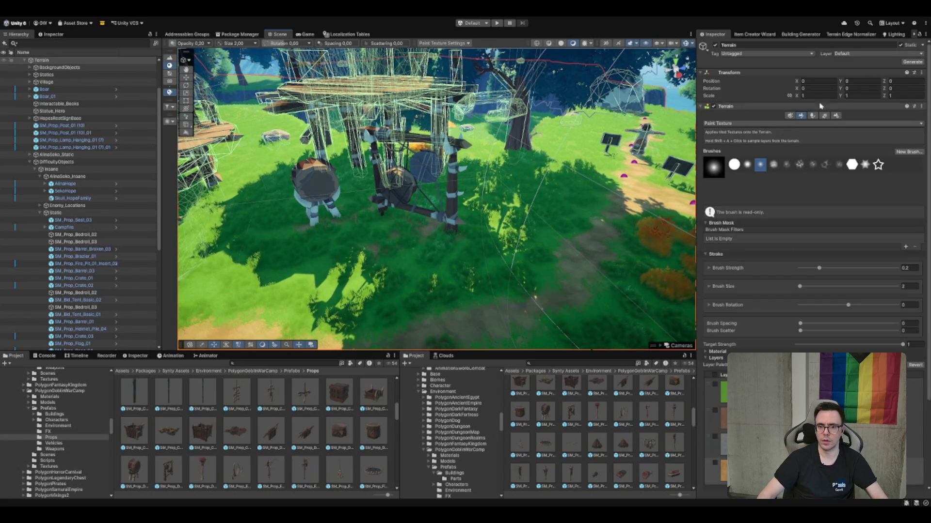
left_click(824, 116)
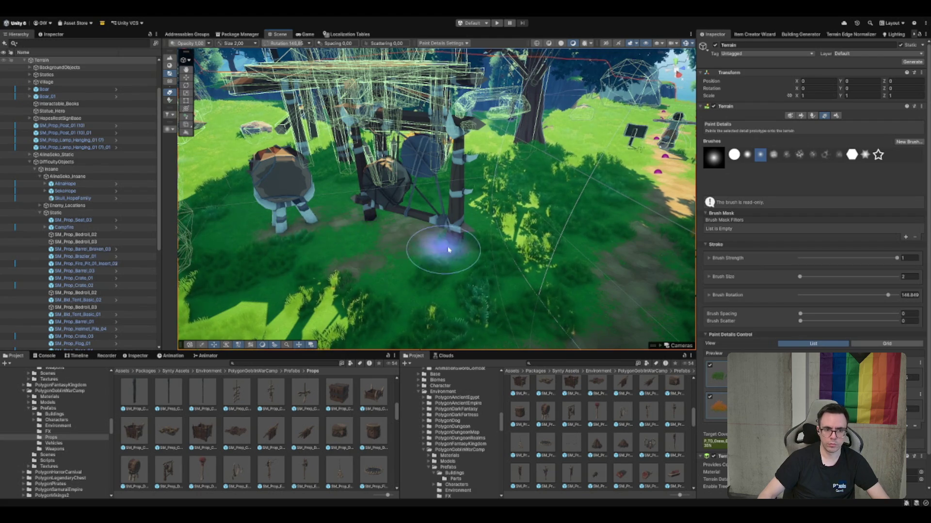
left_click_drag(442, 250, 360, 219)
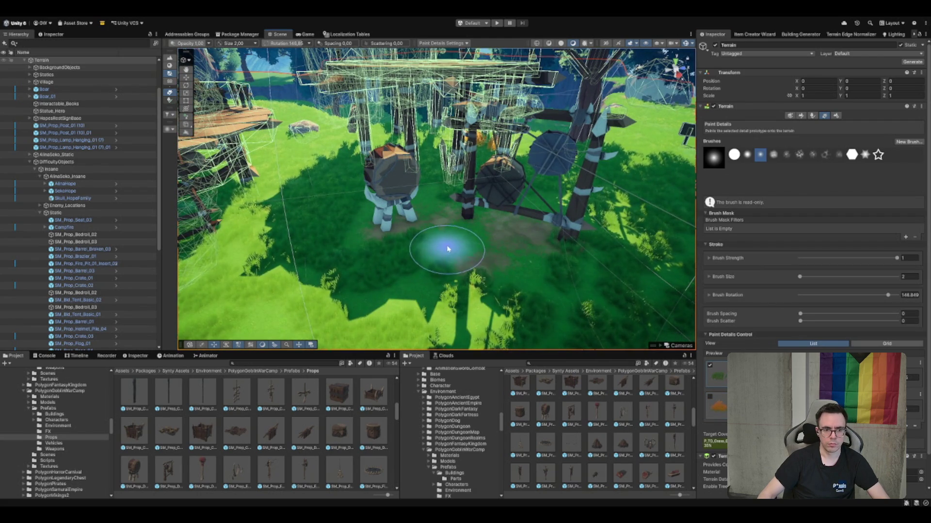
scroll(442, 186, "down", 5)
mouse_move(442, 186)
left_mouse_down()
mouse_move(415, 237)
mouse_move(264, 264)
mouse_move(332, 241)
mouse_move(462, 140)
mouse_move(537, 164)
mouse_move(500, 129)
mouse_move(622, 286)
left_mouse_up()
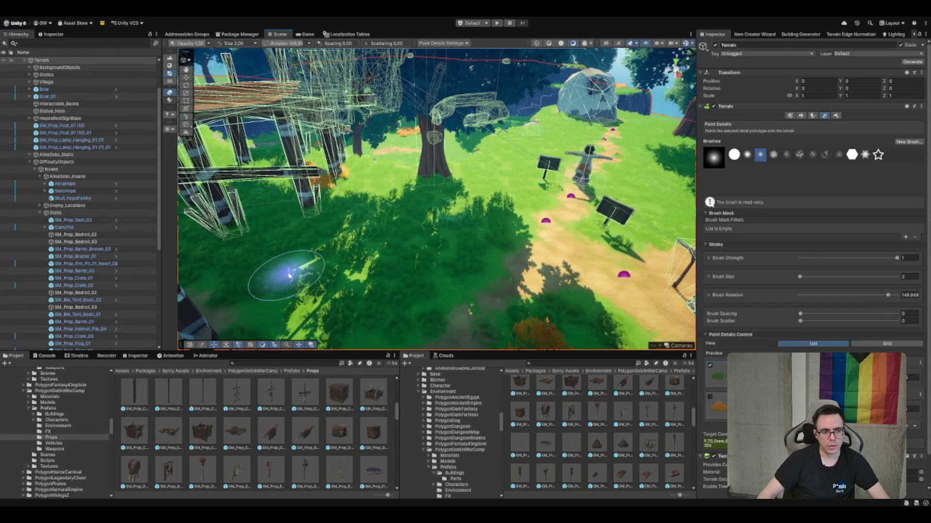
key("w")
Place an SM_Prop_Seat_02 stool on the left platform
scroll(619, 469, "up", 3)
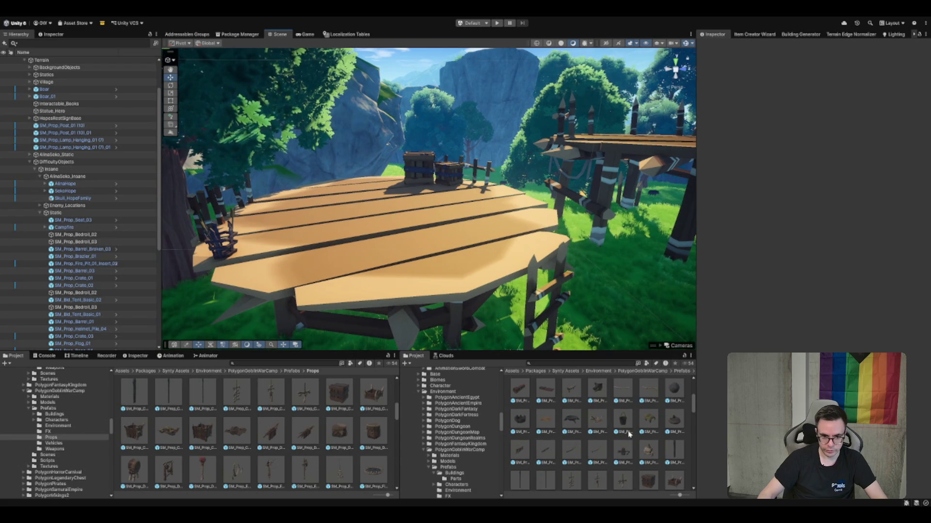
left_click(628, 439)
scroll(644, 450, "up", 3)
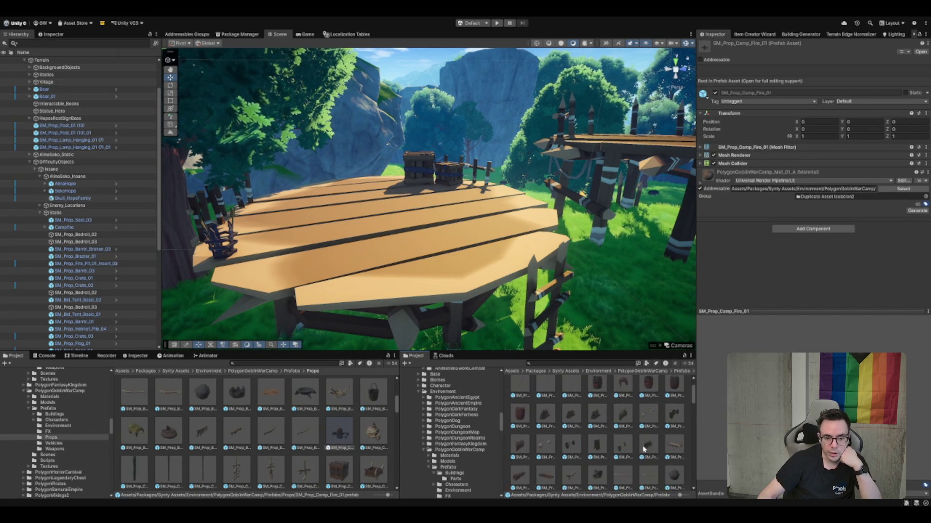
scroll(640, 452, "up", 2)
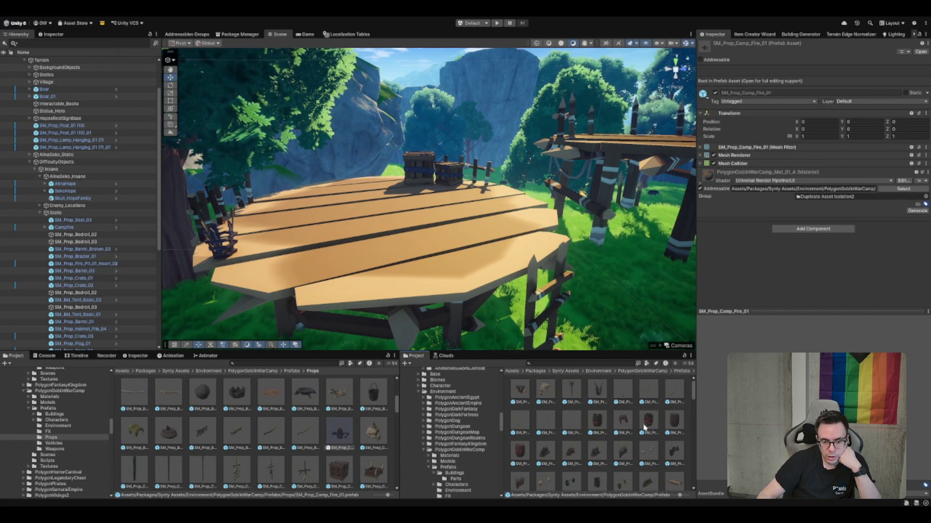
scroll(644, 427, "down", 3)
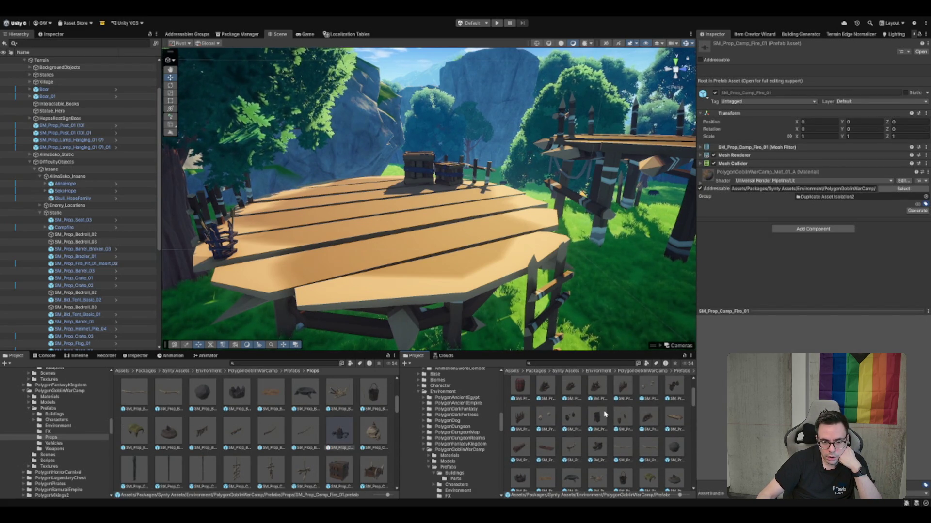
scroll(605, 414, "down", 3)
scroll(605, 411, "down", 5)
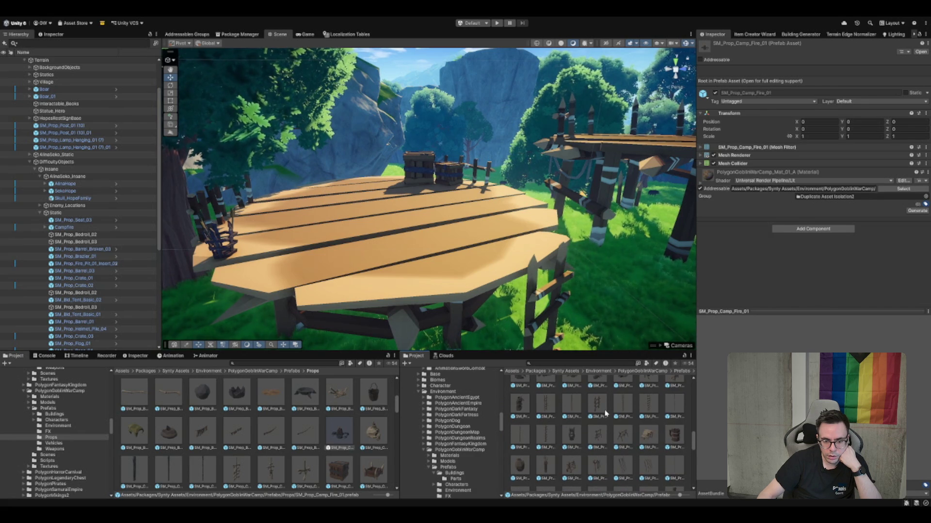
scroll(605, 413, "down", 1)
left_click(649, 413)
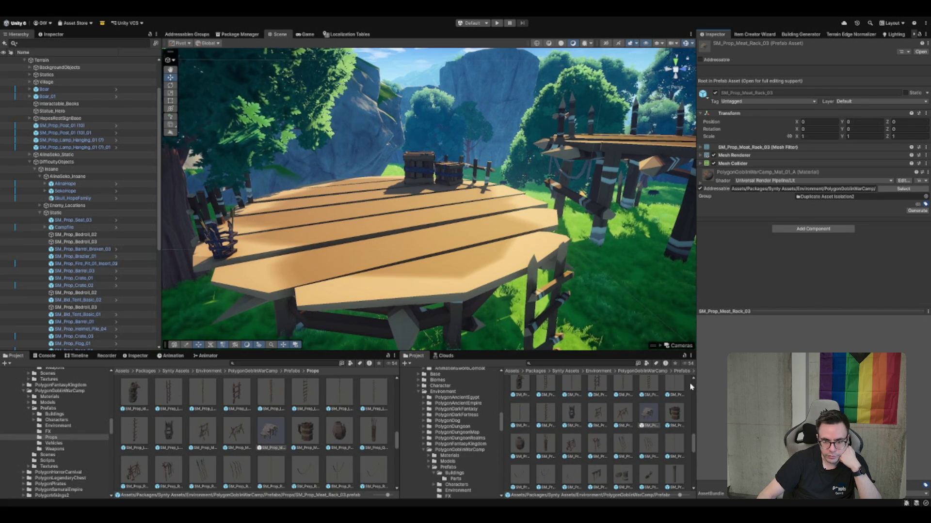
left_click(623, 413)
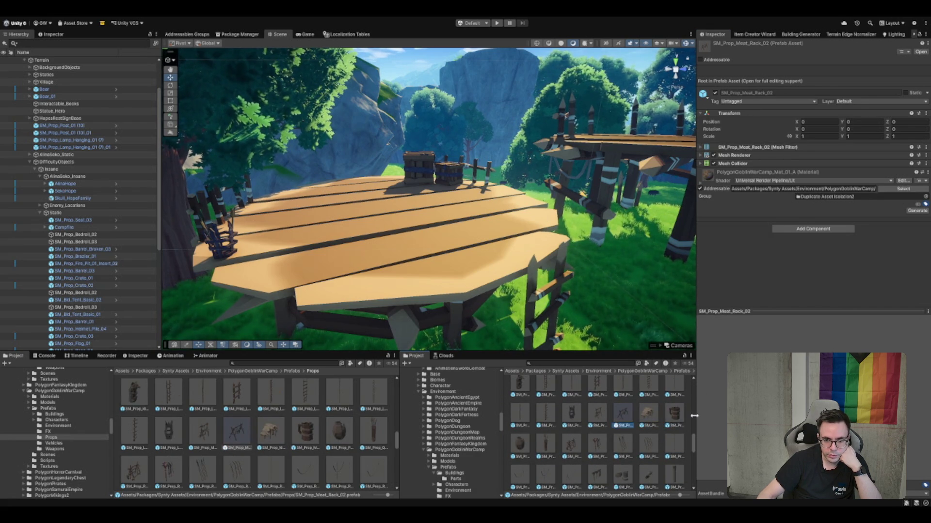
scroll(607, 431, "down", 1)
scroll(625, 446, "down", 2)
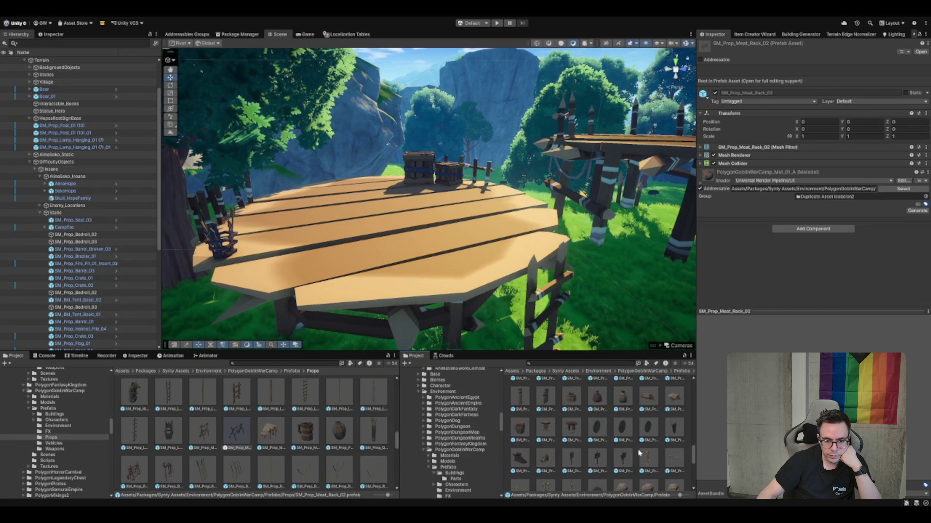
mouse_move(571, 430)
left_mouse_down()
mouse_move(366, 255)
mouse_move(248, 217)
left_mouse_up()
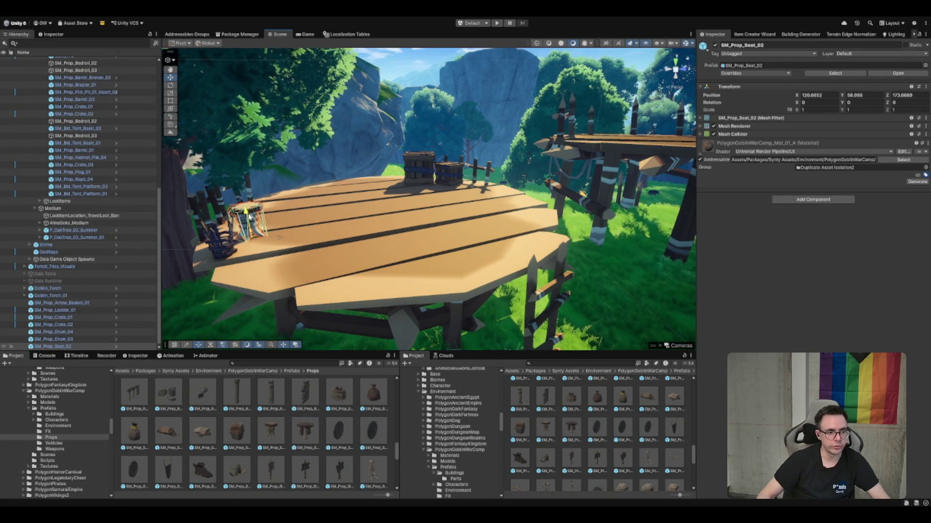
Place an SM_Prop_Barrel_01 barrel on the other platform's planks and set a duplicate beside it
key("w")
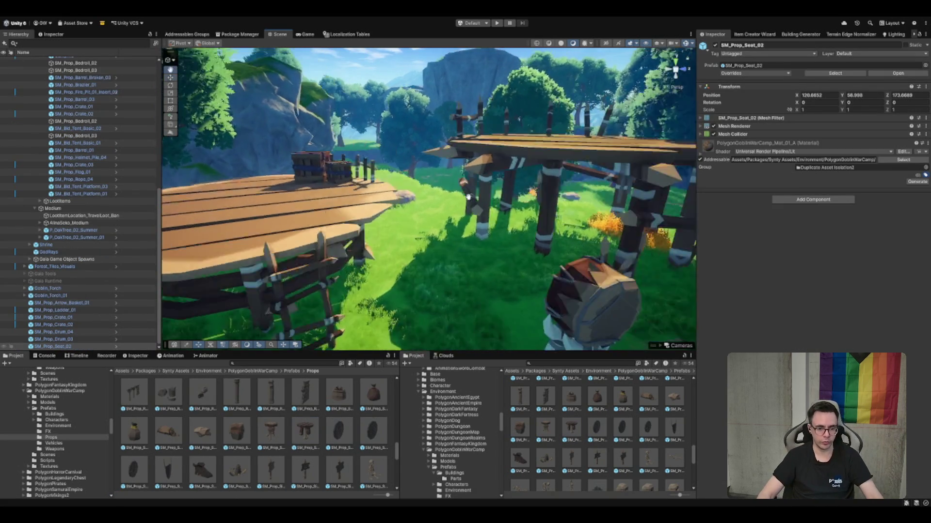
key("w")
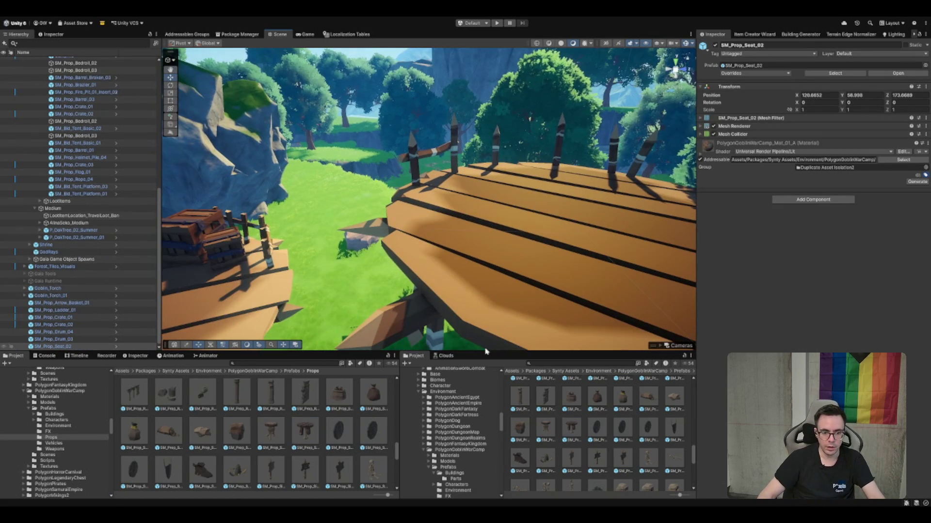
scroll(551, 411, "down", 2)
scroll(596, 447, "down", 3)
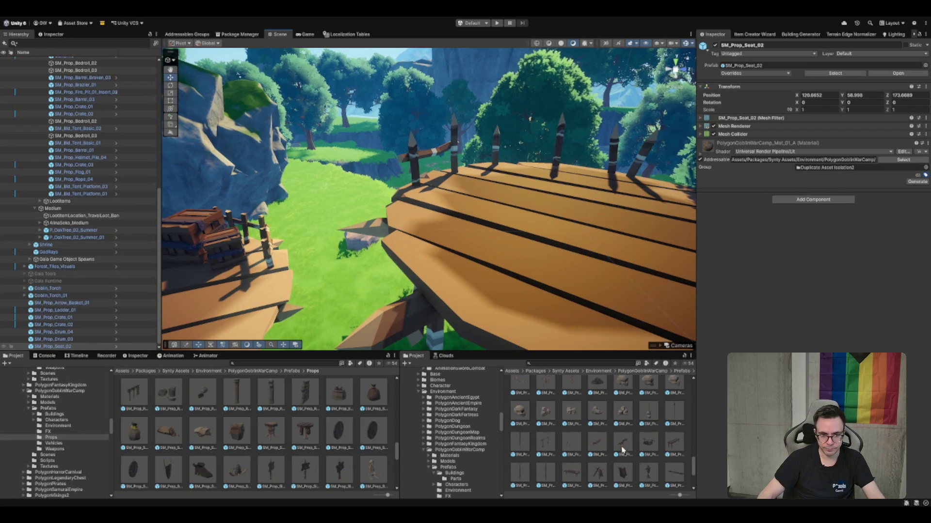
left_click(574, 449)
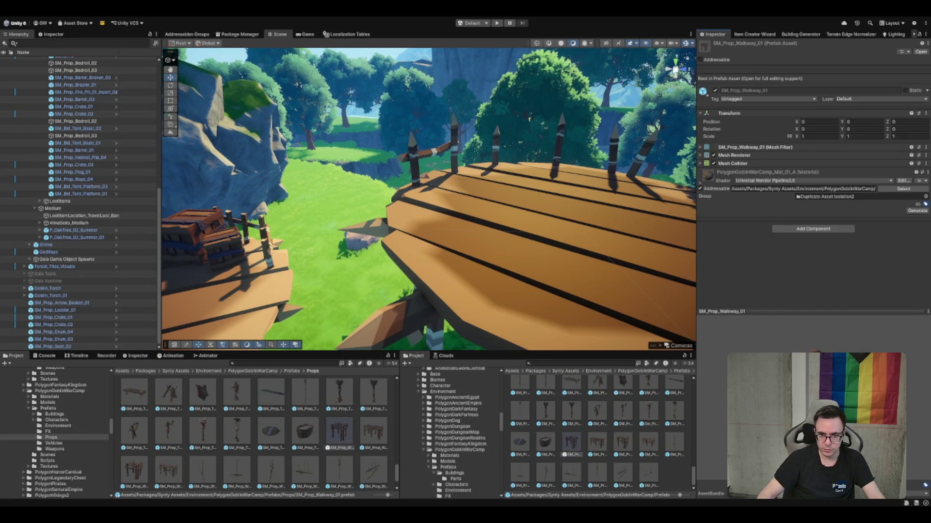
scroll(547, 453, "up", 2)
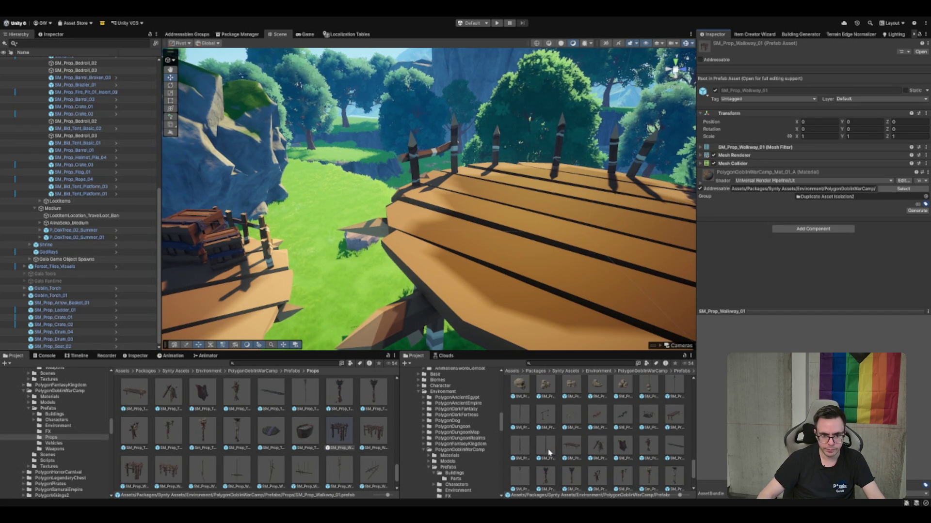
left_click(578, 451)
scroll(601, 446, "down", 2)
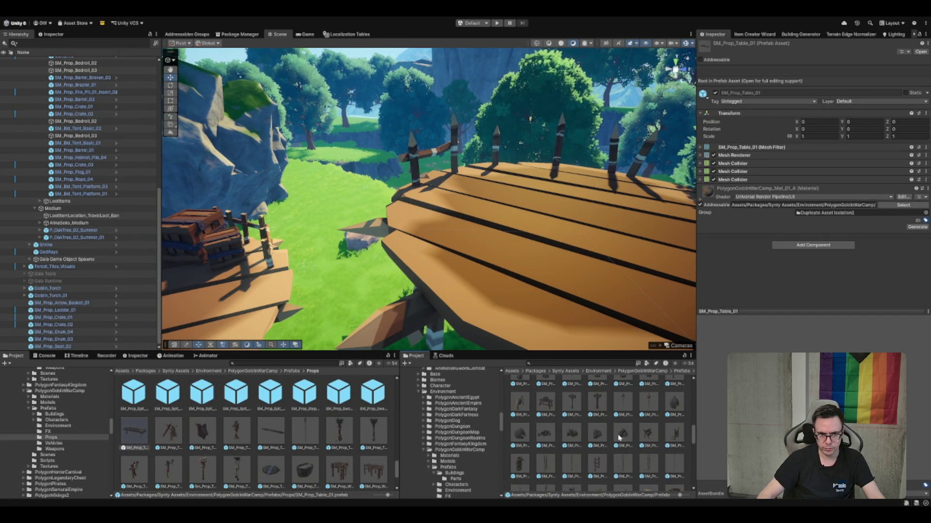
scroll(561, 411, "up", 2)
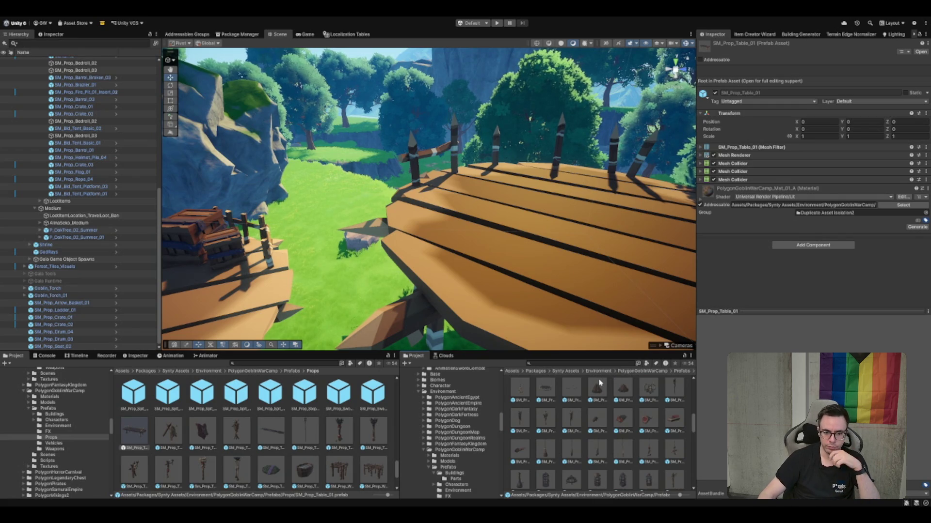
scroll(597, 395, "up", 3)
left_click(563, 412)
scroll(582, 413, "up", 2)
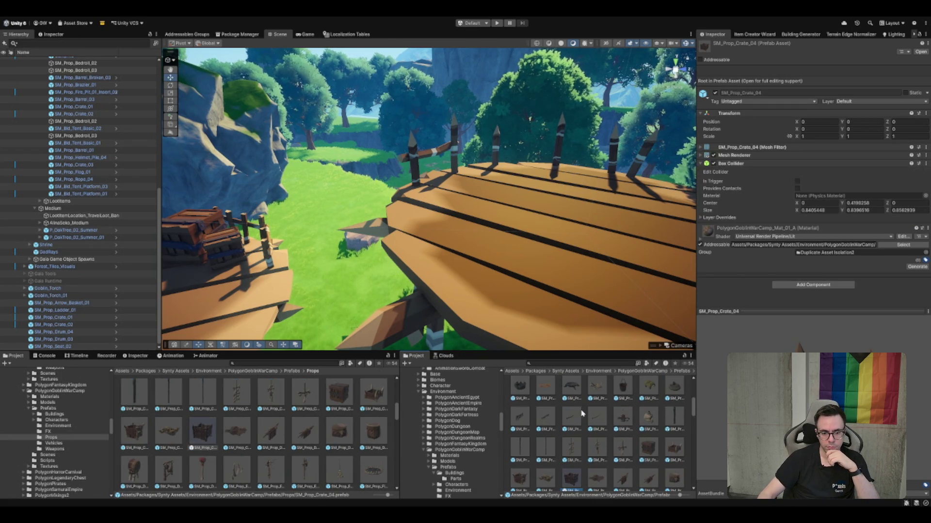
scroll(658, 456, "up", 2)
scroll(654, 454, "up", 3)
mouse_move(603, 431)
left_mouse_down()
mouse_move(427, 160)
mouse_move(448, 213)
mouse_move(454, 169)
left_mouse_up()
key("f")
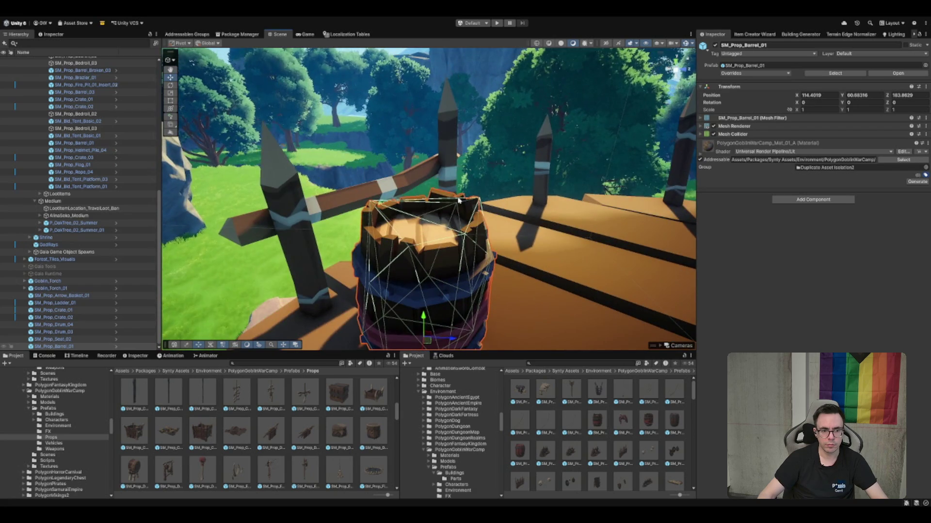
key("ctrl+d")
mouse_move(426, 198)
left_mouse_down()
mouse_move(537, 199)
mouse_move(523, 191)
left_mouse_up()
key("e")
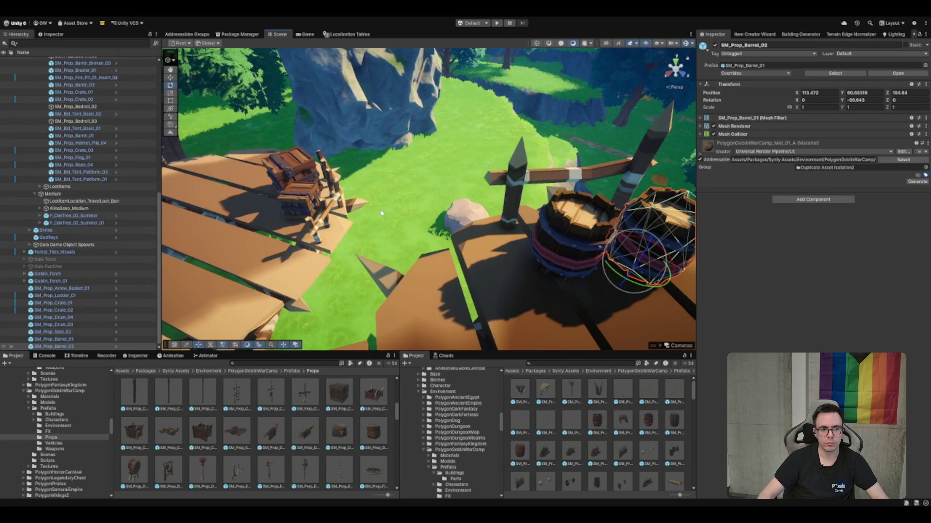
Duplicate crate SM_Prop_Crate_02 as SM_Prop_Crate_03 and set it beside the barrels at X 112.329, Z 184.939
left_click(311, 194)
key("ctrl+d")
key("w")
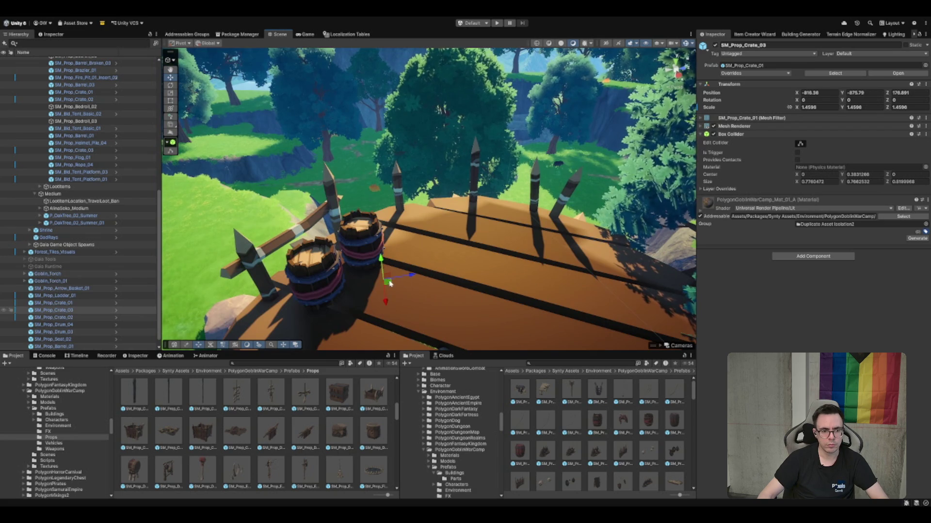
mouse_move(393, 310)
left_mouse_down()
mouse_move(380, 169)
mouse_move(308, 154)
mouse_move(591, 324)
mouse_move(577, 317)
mouse_move(579, 298)
left_mouse_up()
key("f")
mouse_move(461, 187)
left_mouse_down()
mouse_move(449, 136)
mouse_move(462, 121)
mouse_move(481, 135)
mouse_move(452, 200)
mouse_move(478, 137)
mouse_move(461, 206)
mouse_move(388, 183)
mouse_move(474, 211)
mouse_move(534, 257)
left_mouse_up()
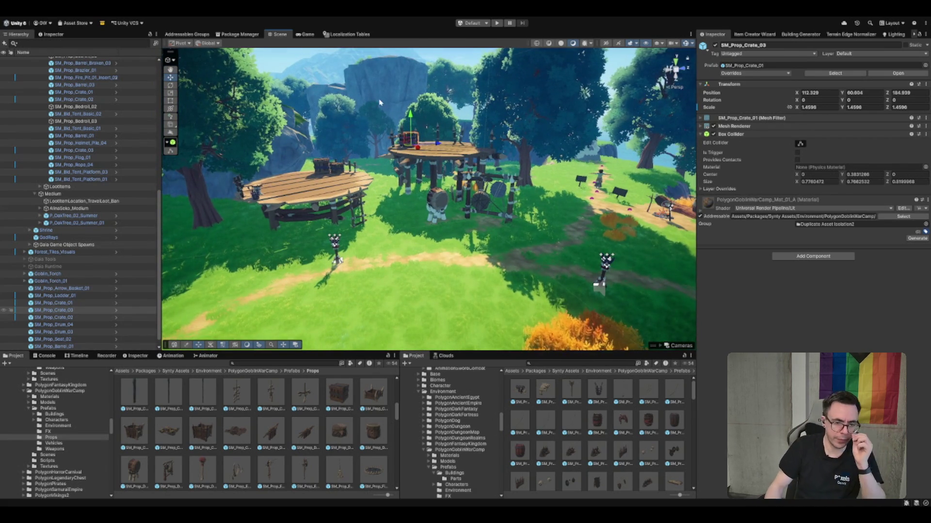
Select the camp props from Goblin_Torch down to SM_Prop_Barrel_02 in the Hierarchy
left_click_drag(373, 100, 366, 82)
left_click(83, 273)
left_click(68, 345, "shift")
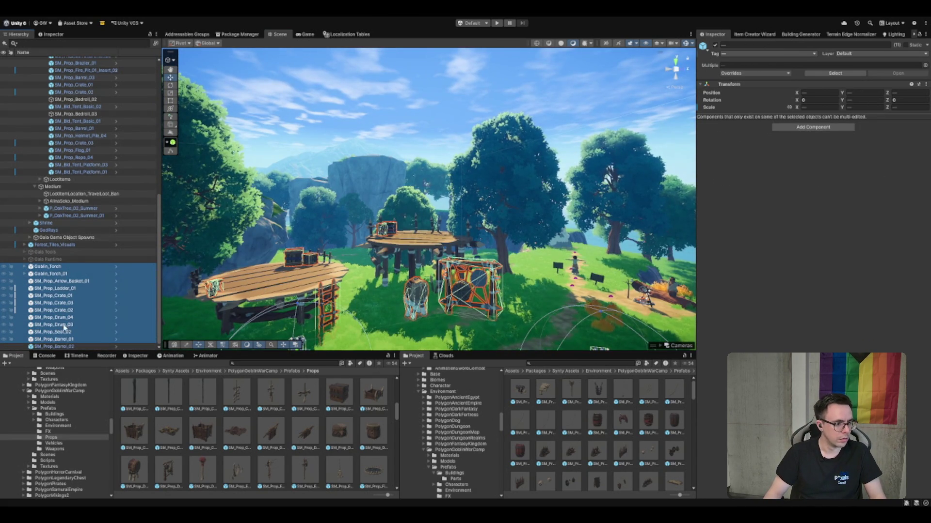
left_click(59, 346, "shift")
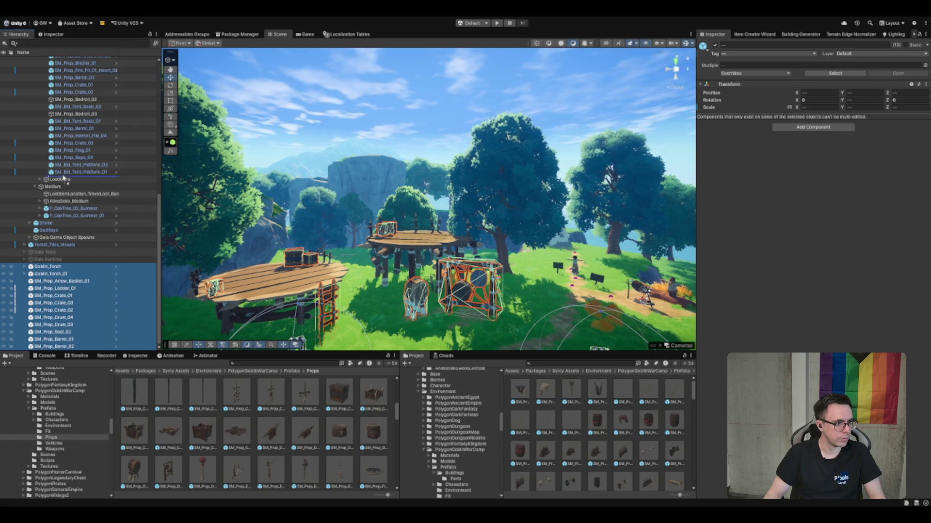
left_click_drag(74, 179, 76, 177)
scroll(83, 167, "up", 10)
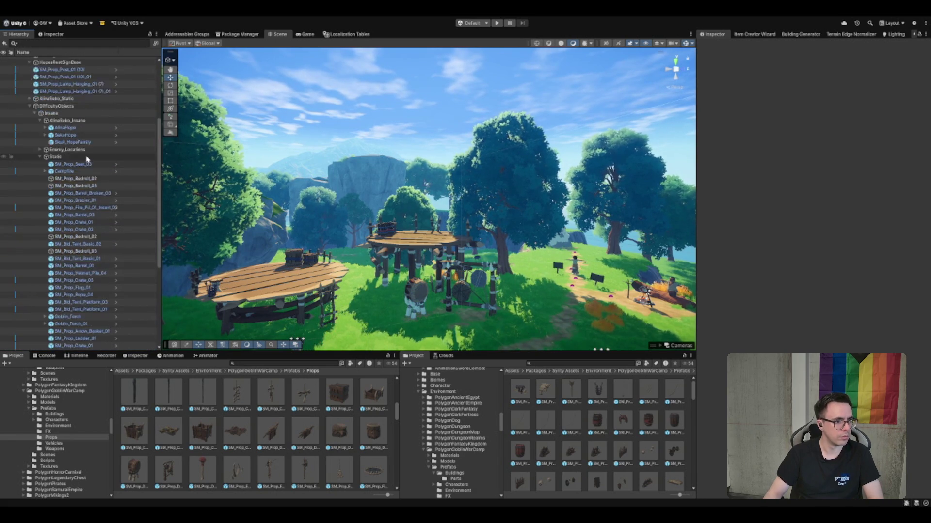
scroll(87, 162, "down", 2)
Drag both P_OakTree_02_Summer trees from Medium into the Statics group
left_click(78, 199)
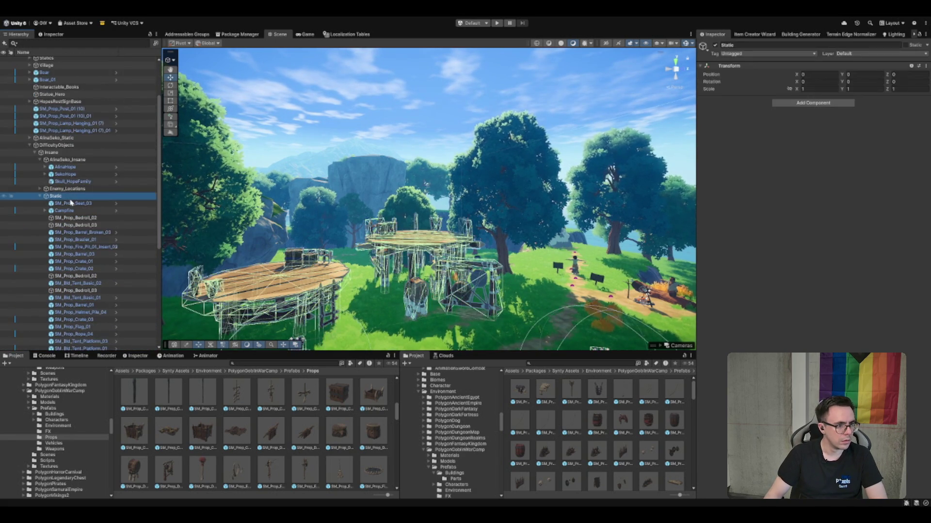
key("Left")
left_click(77, 292)
left_click(78, 300, "ctrl")
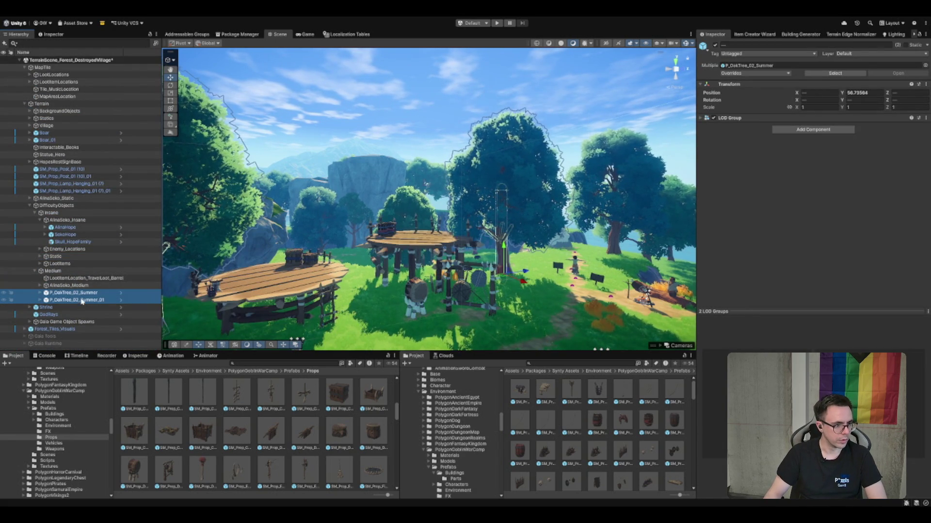
mouse_move(62, 156)
left_mouse_down()
mouse_move(42, 115)
mouse_move(61, 119)
left_mouse_up()
left_click(60, 118)
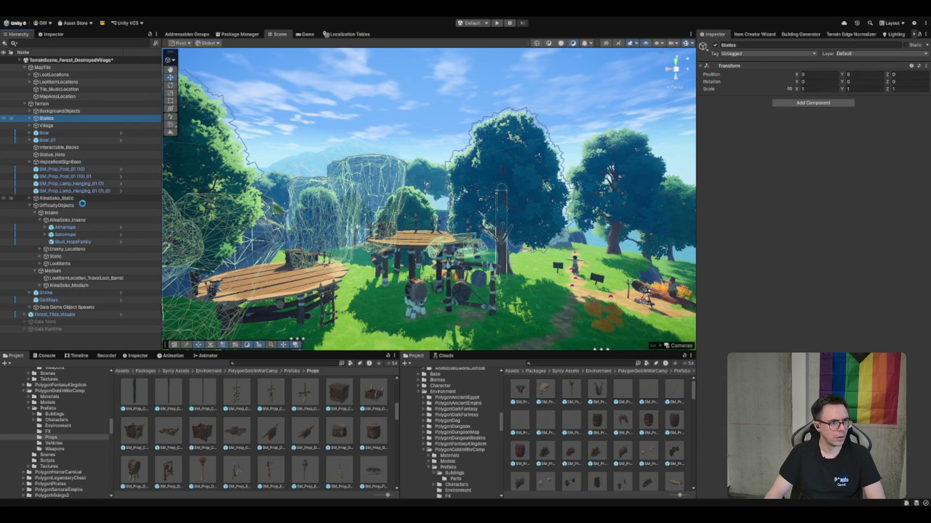
Frame the Medium group in the scene and select the Synty Assets project folder
left_click(60, 213)
key("Left")
double_click(53, 220)
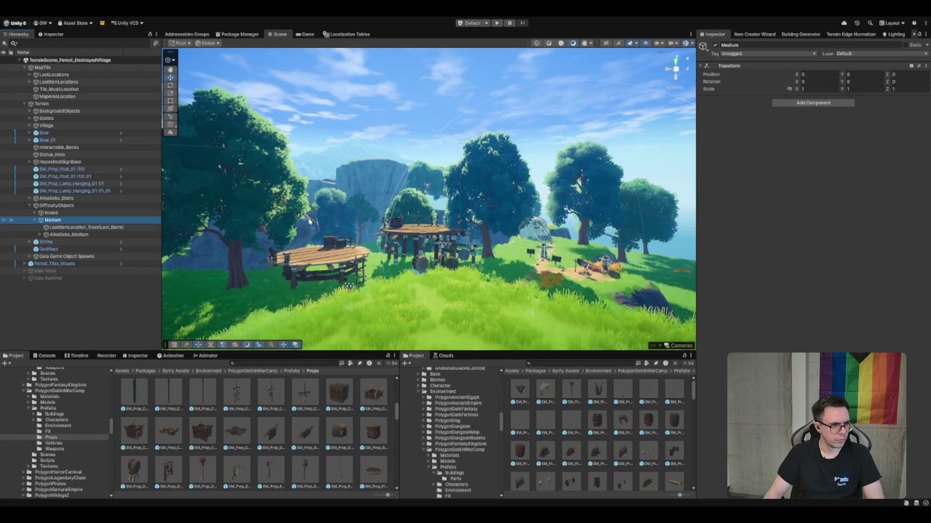
mouse_move(439, 180)
left_mouse_down()
mouse_move(506, 178)
mouse_move(473, 271)
left_mouse_up()
left_click(443, 392)
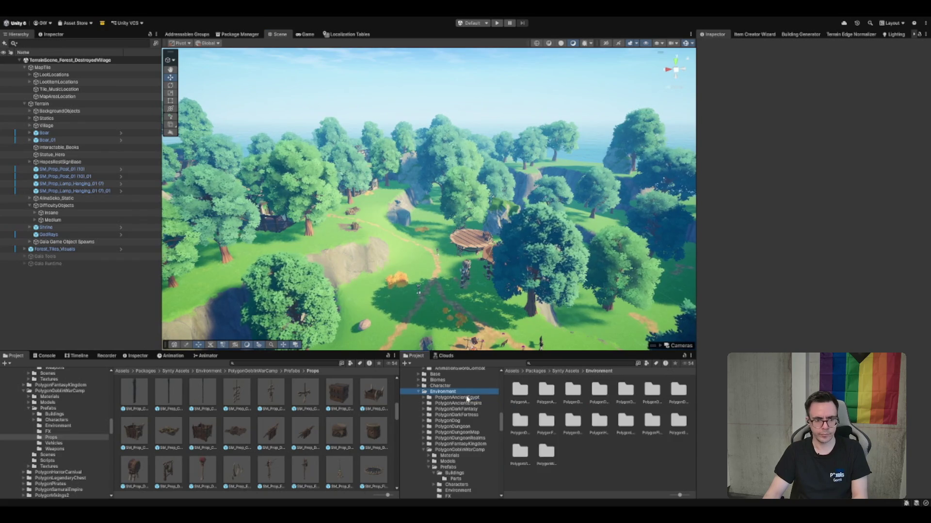
Open the Forest_DestroyedVillage terrain scene from Scenes/MapTiles/Forest
key("Left")
key("Down")
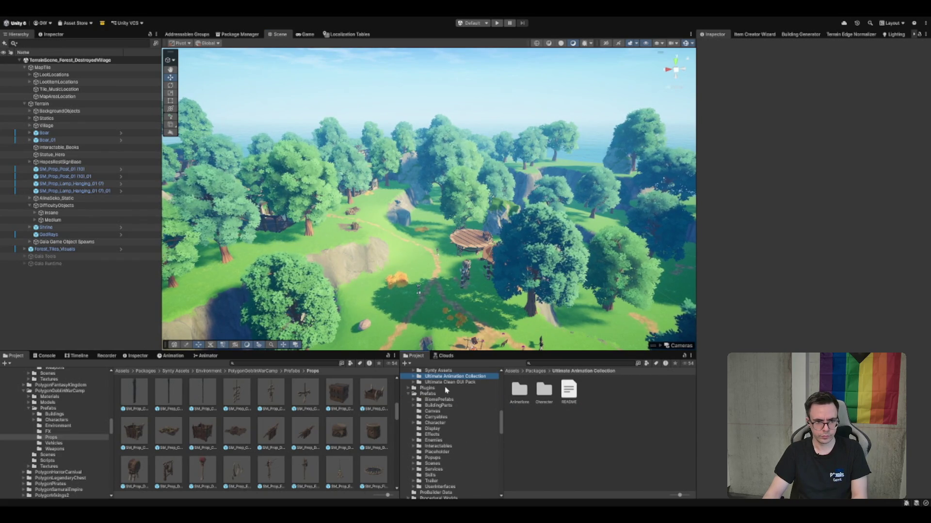
left_click(427, 423)
left_click(572, 420)
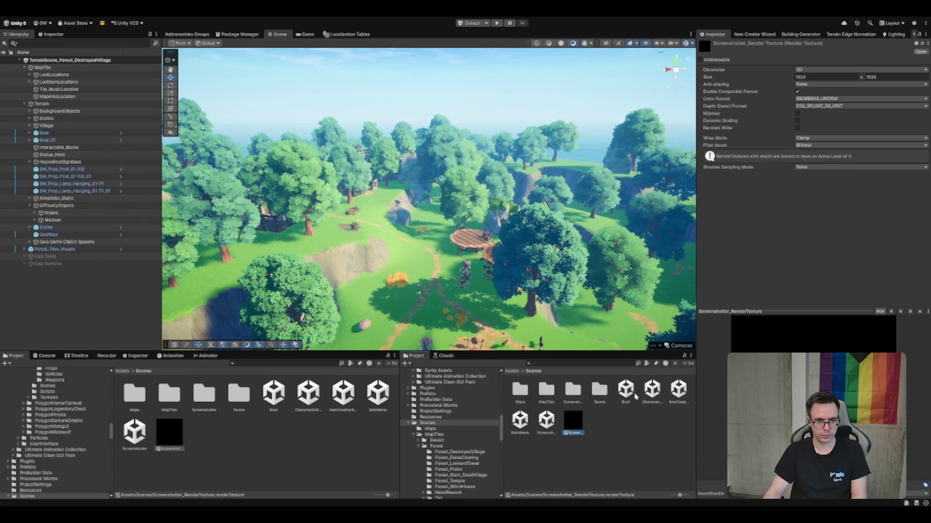
double_click(626, 393)
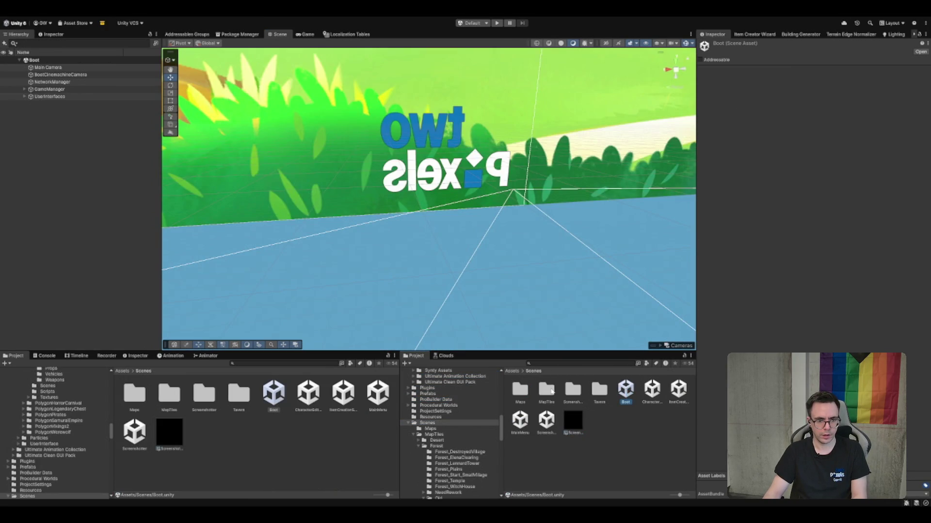
double_click(547, 390)
double_click(546, 391)
left_click(543, 391)
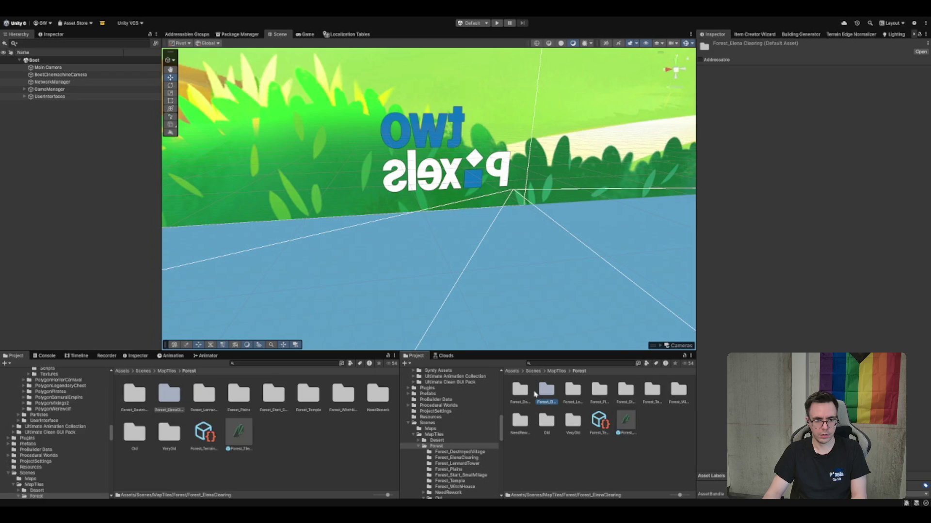
double_click(520, 391)
left_click(544, 391)
Deactivate Forest_Tiles_Visuals in the terrain scene
left_click(48, 82)
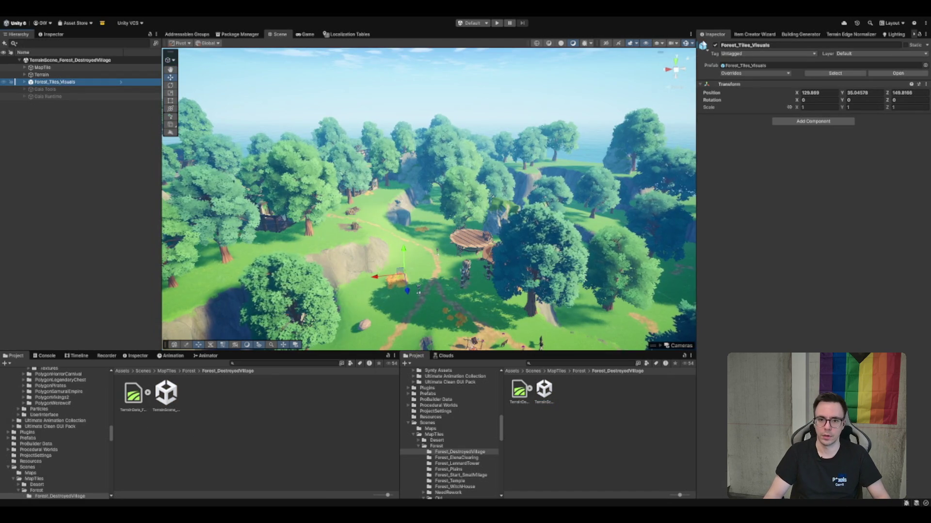
key("alt+shift+a")
left_click(614, 424)
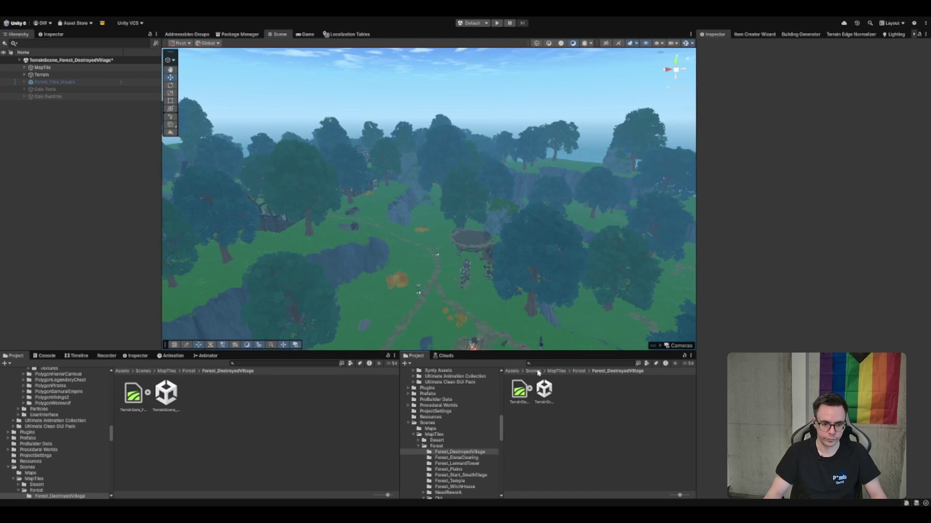
Select the Boot scene in Assets/Scenes and enter Play mode
left_click(532, 372)
left_click(624, 390)
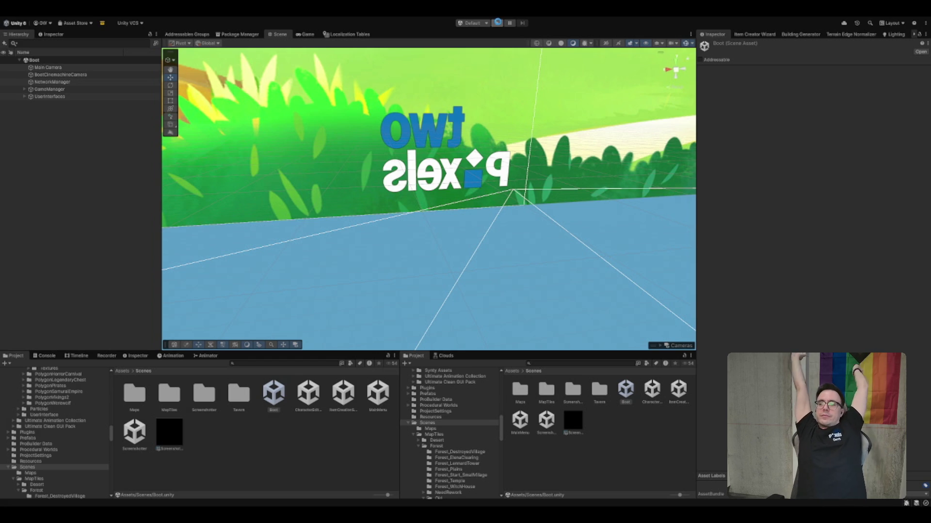
left_click(498, 23)
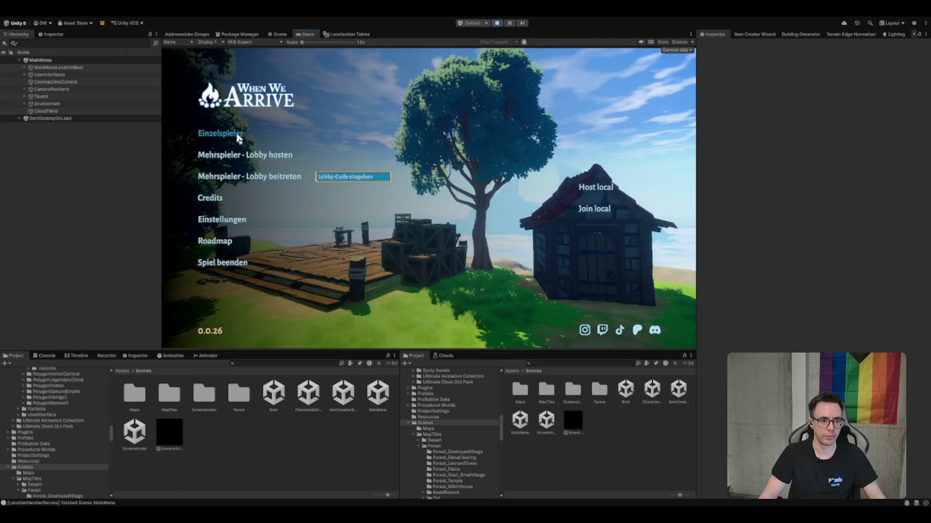
Choose Einzelspieler, run out of the tavern along the forest path and into the purple portal
left_click(238, 136)
key("w")
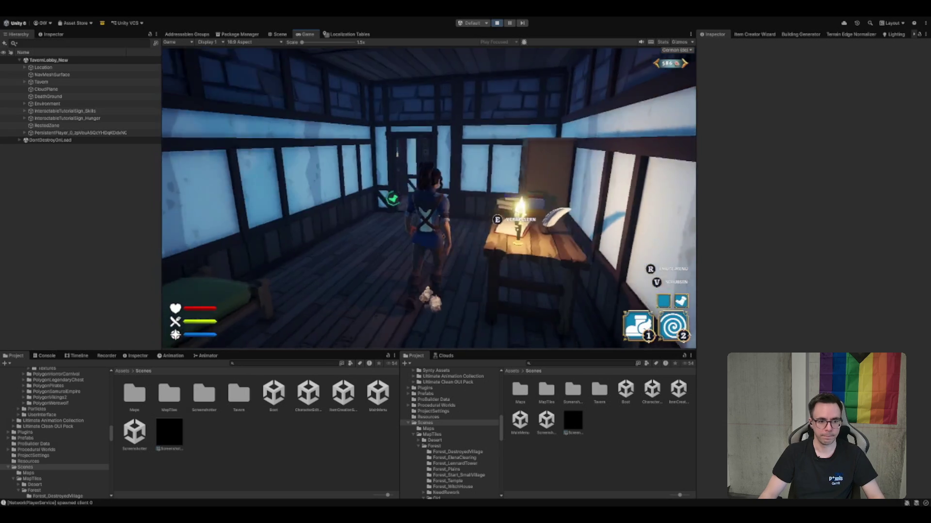
key("w")
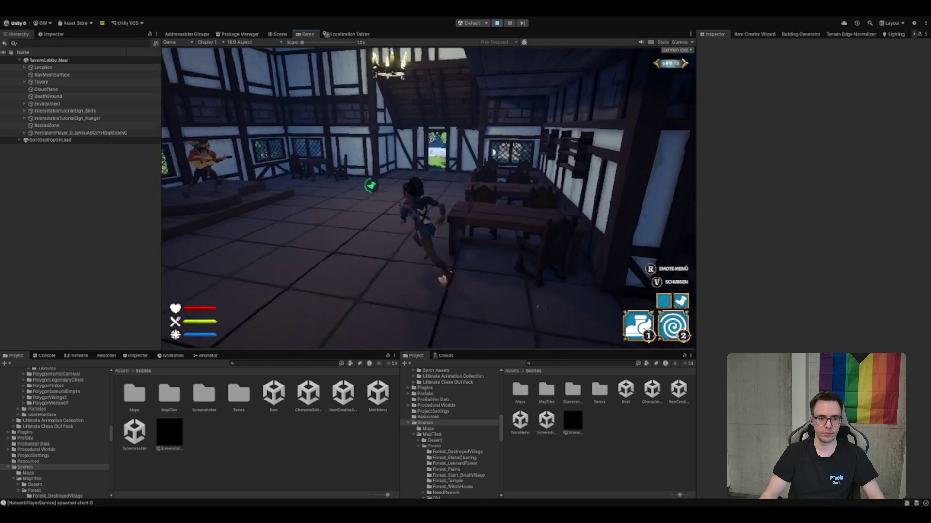
key("w")
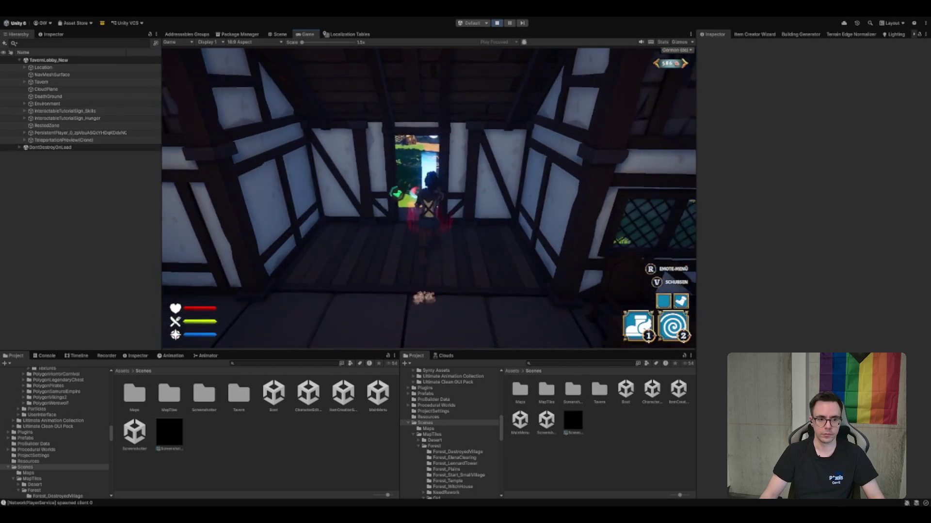
key("w")
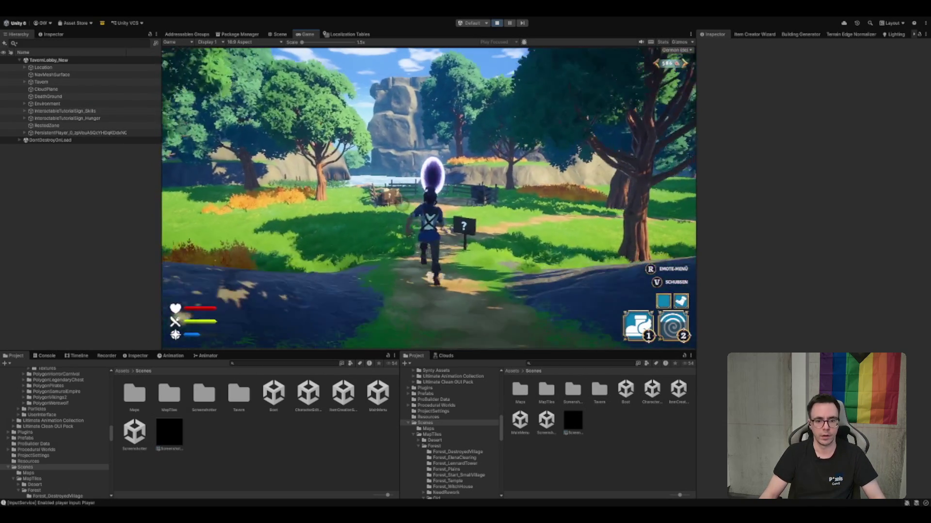
key("w")
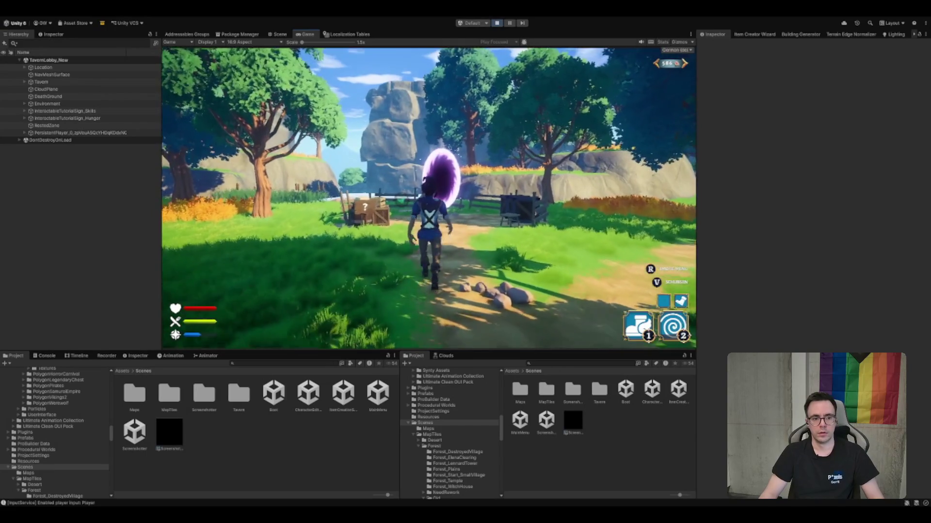
key("w")
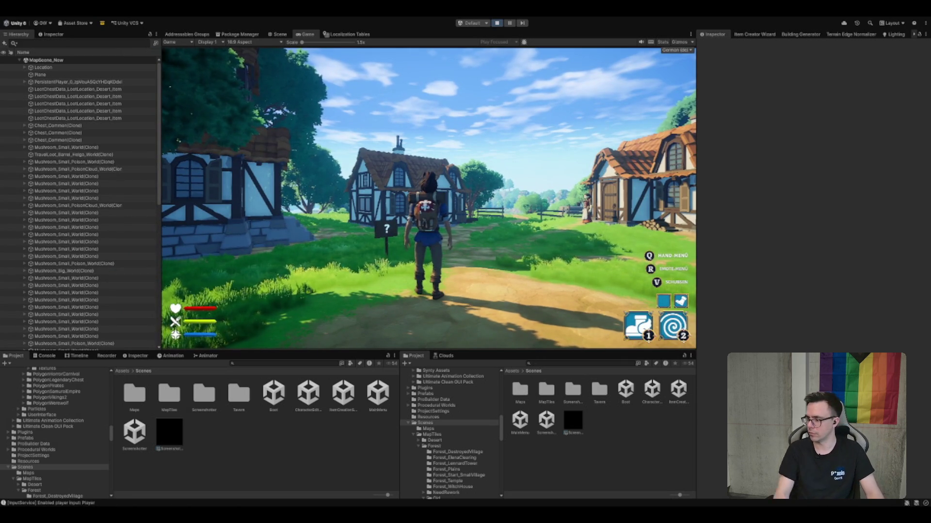
Run through the village houses and dash across the open fields
key("w")
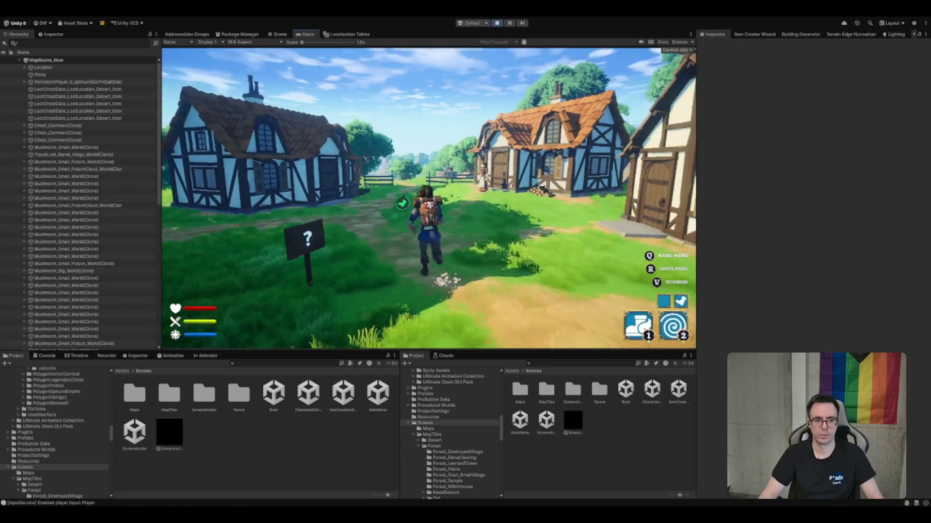
key("w")
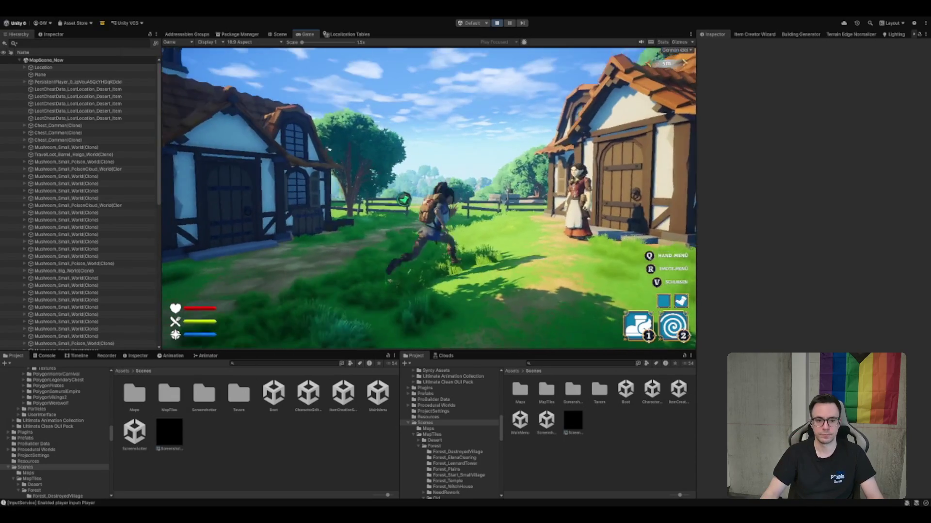
key("2")
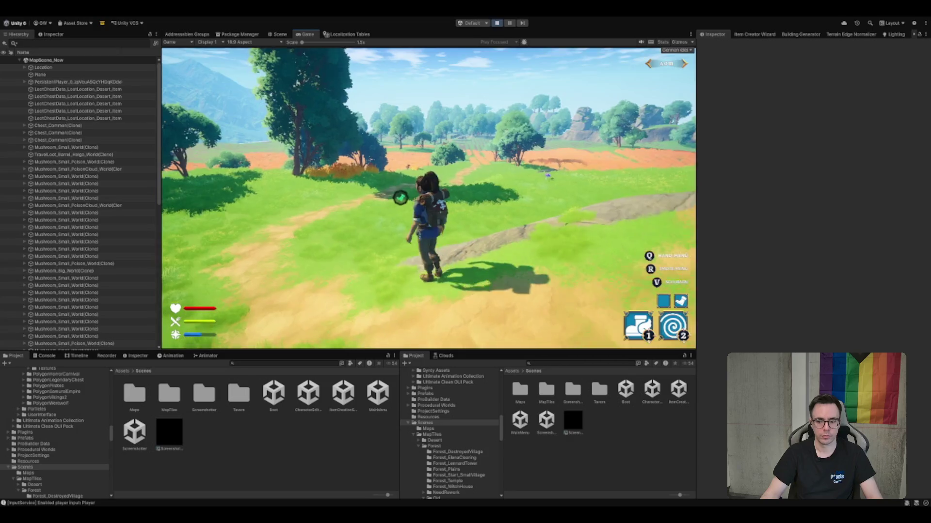
key("w")
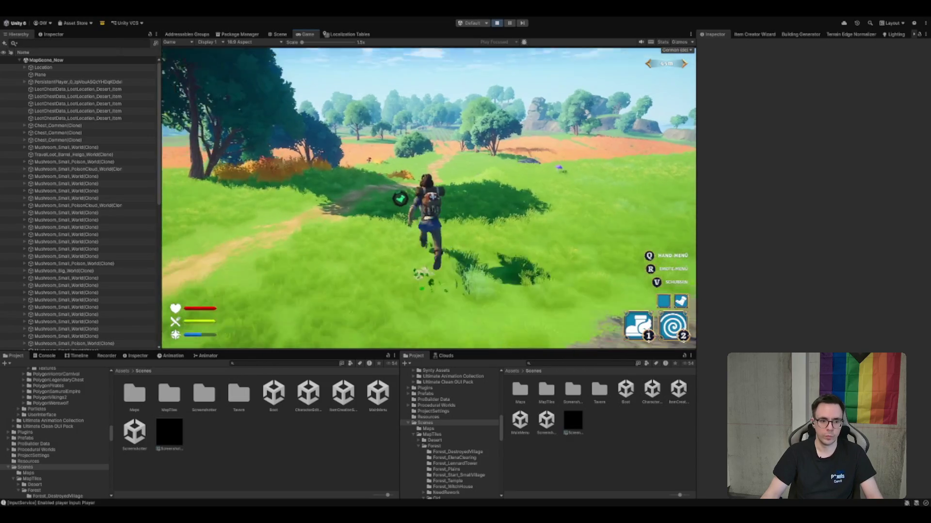
key("w")
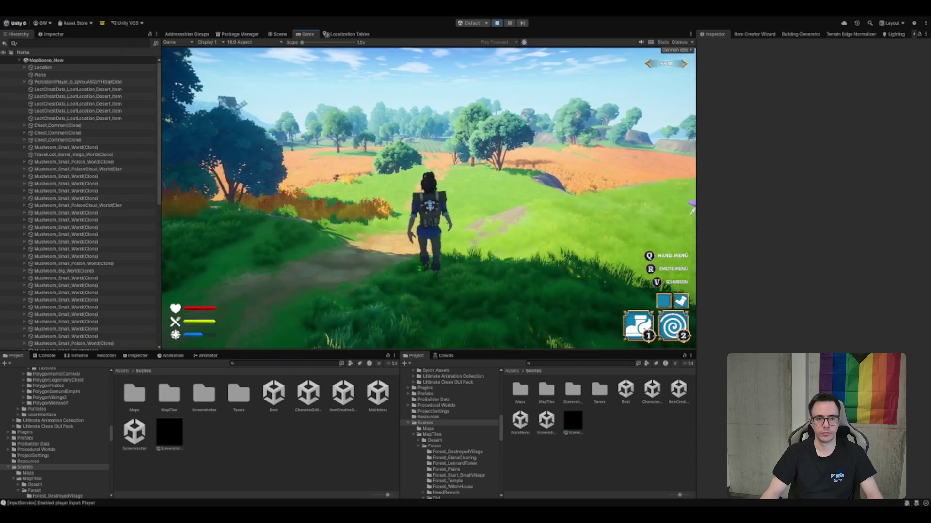
key("w")
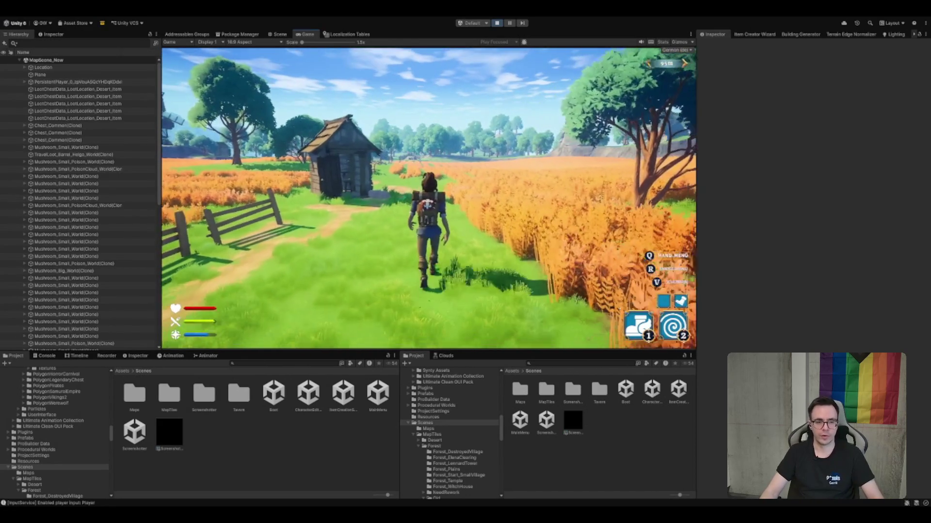
Dash to the wooden hut and open the chest by the broken cart
key("2")
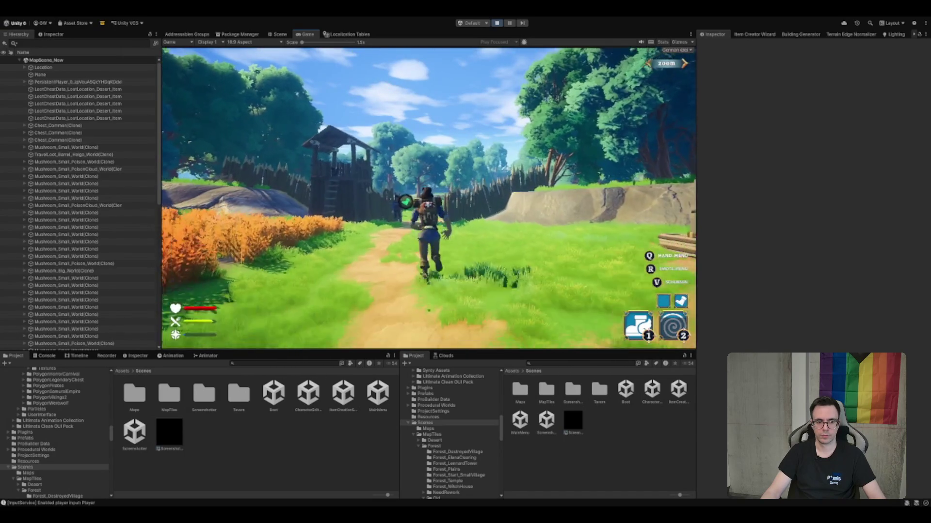
key("w")
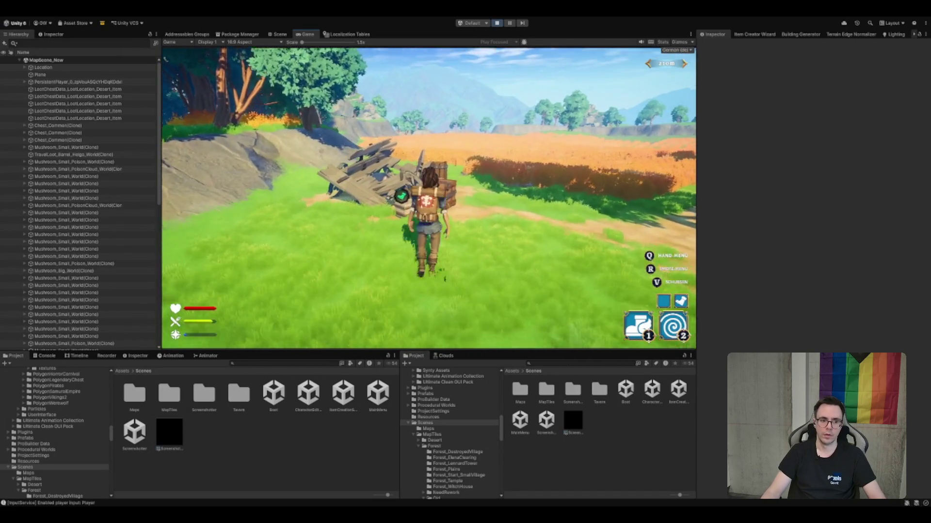
key("e")
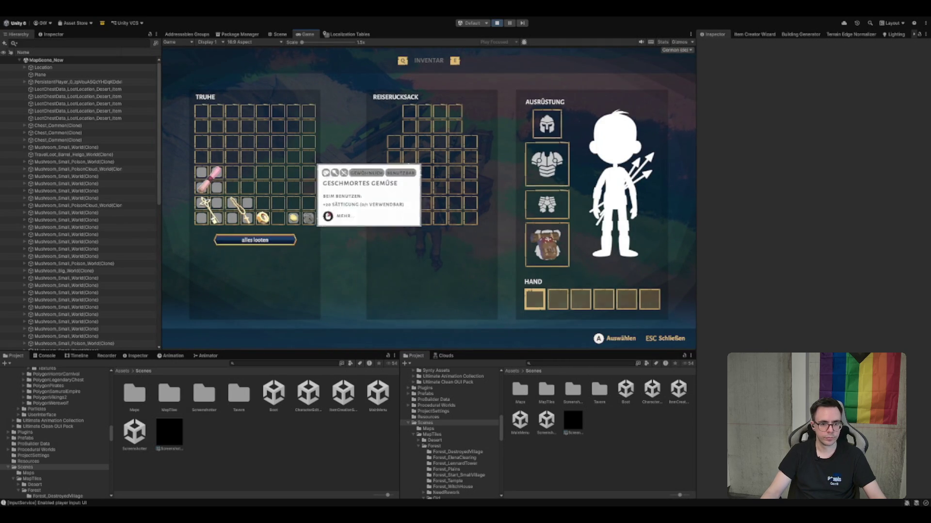
Move the gold coin from the TRUHE chest into the backpack, close the inventory and run on
left_click(293, 218)
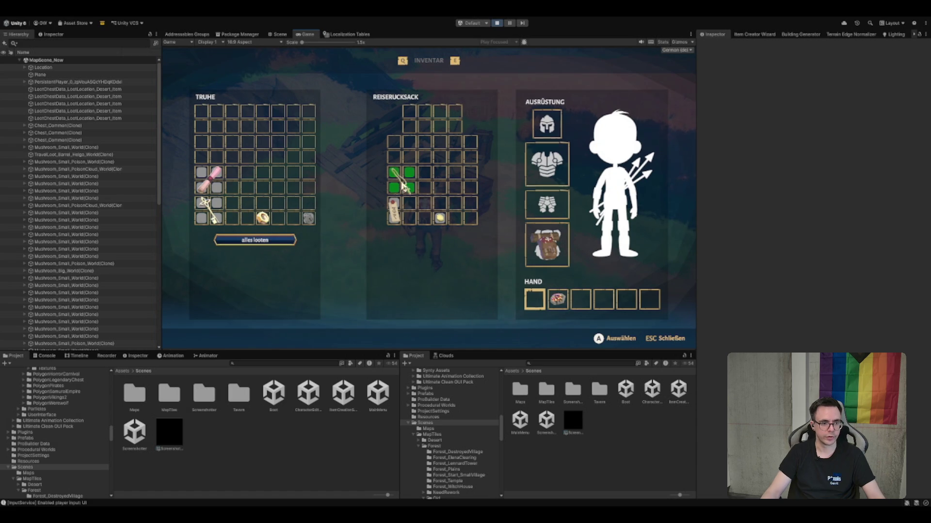
key("Escape")
key("w")
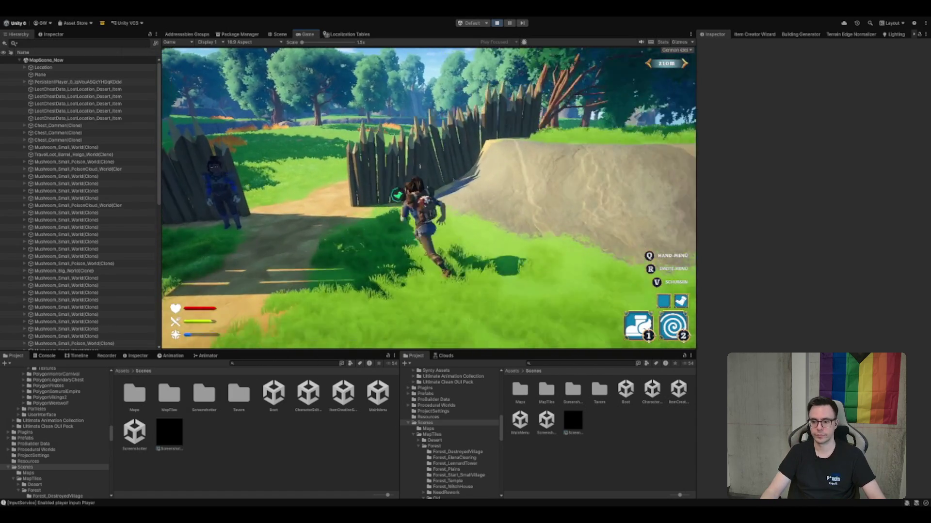
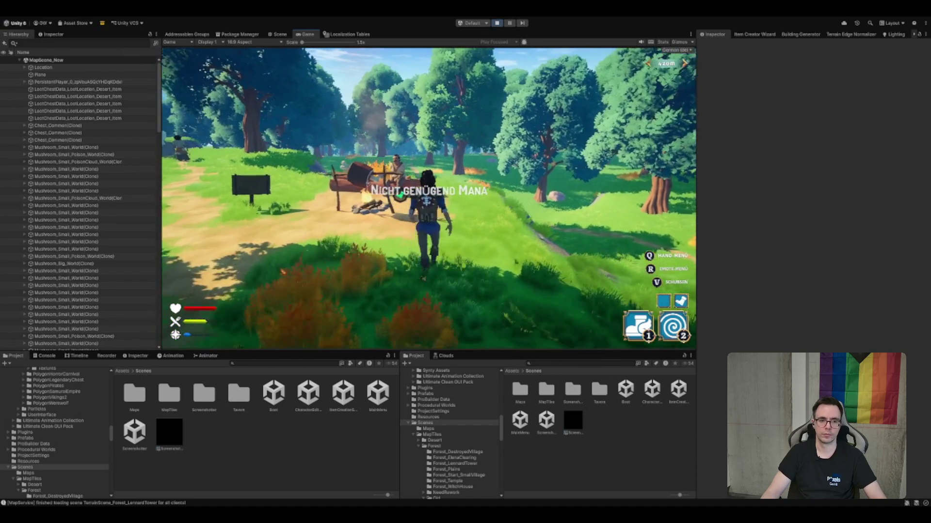
Talk to the nearby NPC, close the dialogue, then interact with the mailbox
key("e")
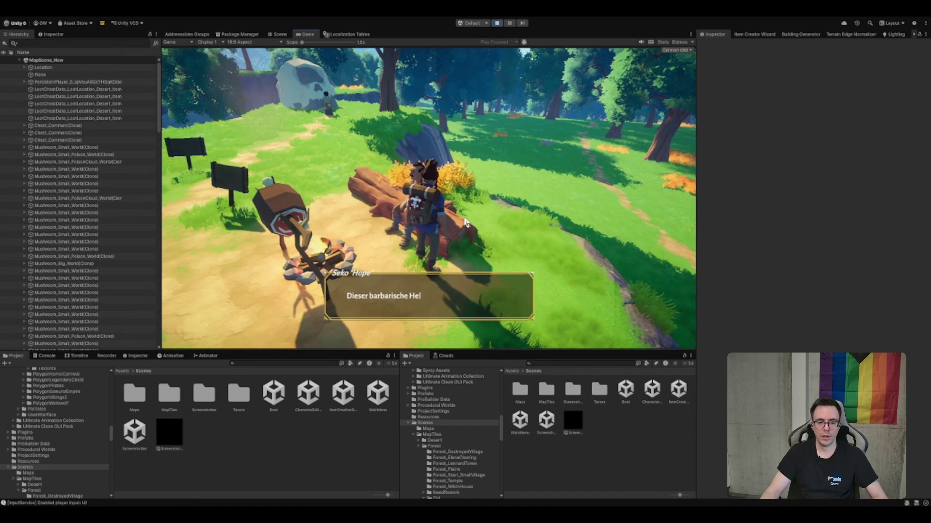
key("s")
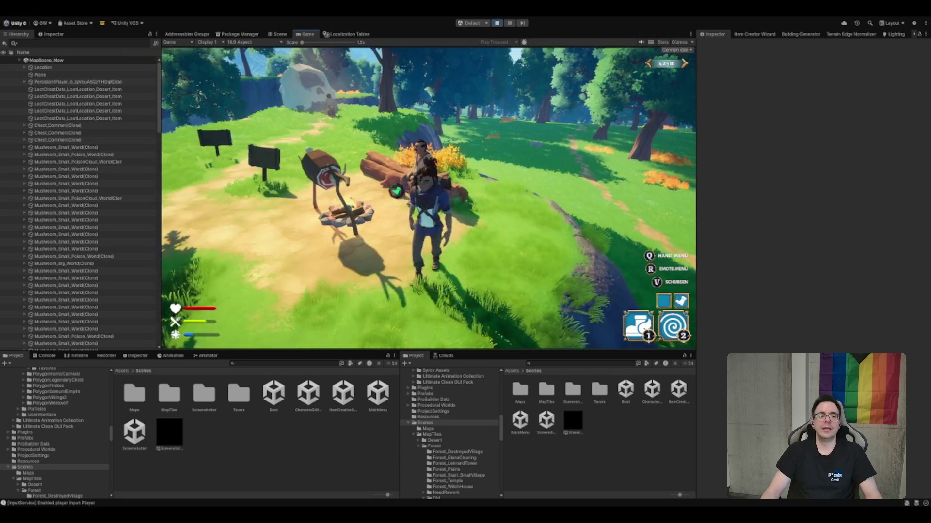
key("e")
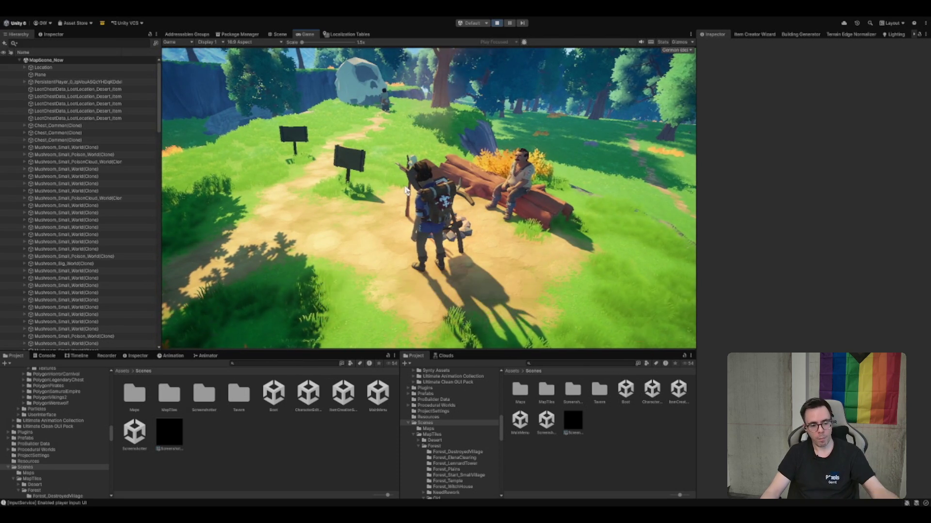
Run the character along the path past the NPC to the skull rock, then stop the playtest
key("w")
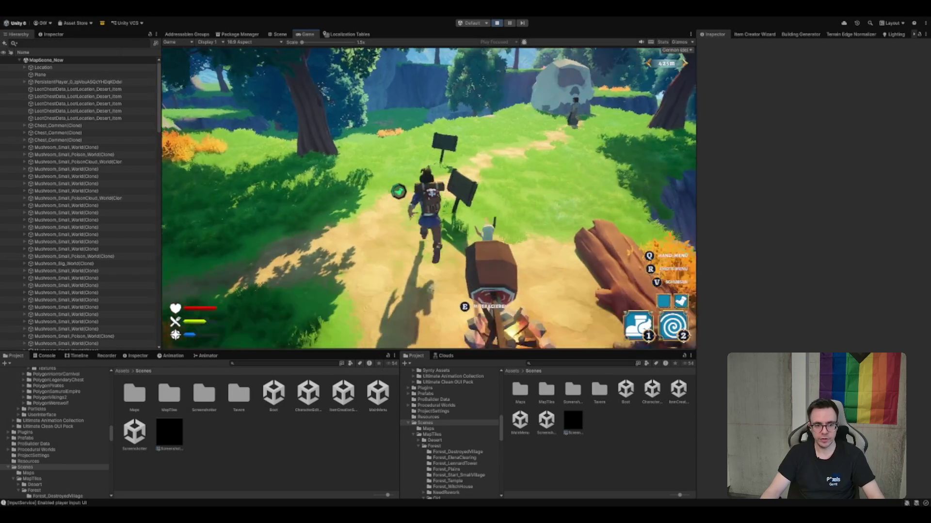
key("s")
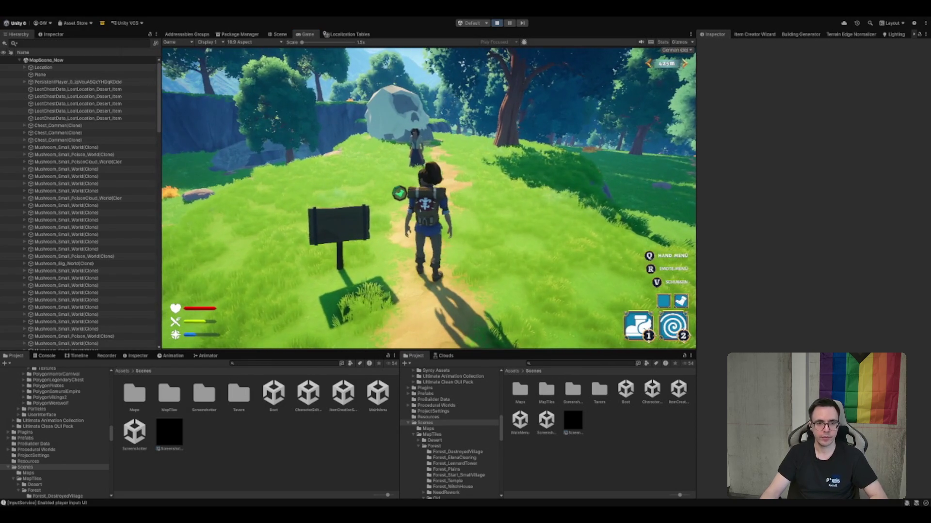
key("w")
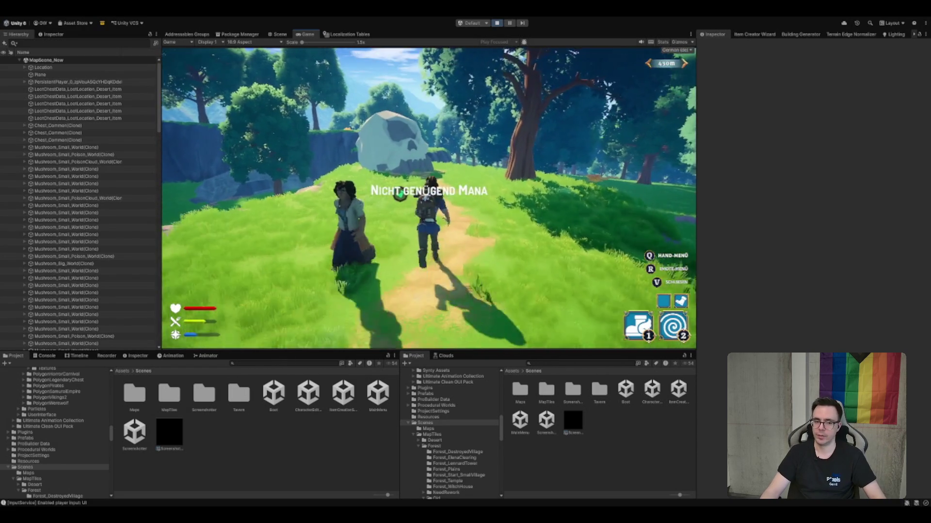
key("w")
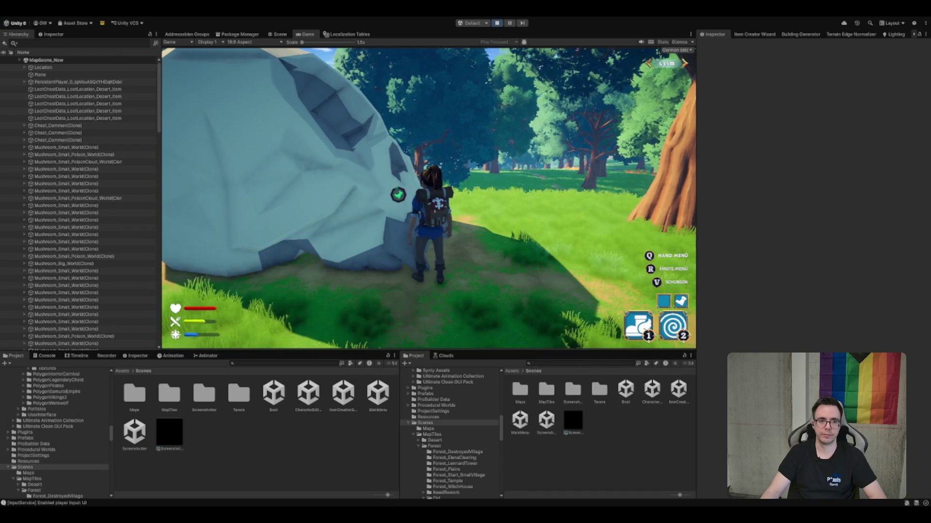
left_click(496, 23)
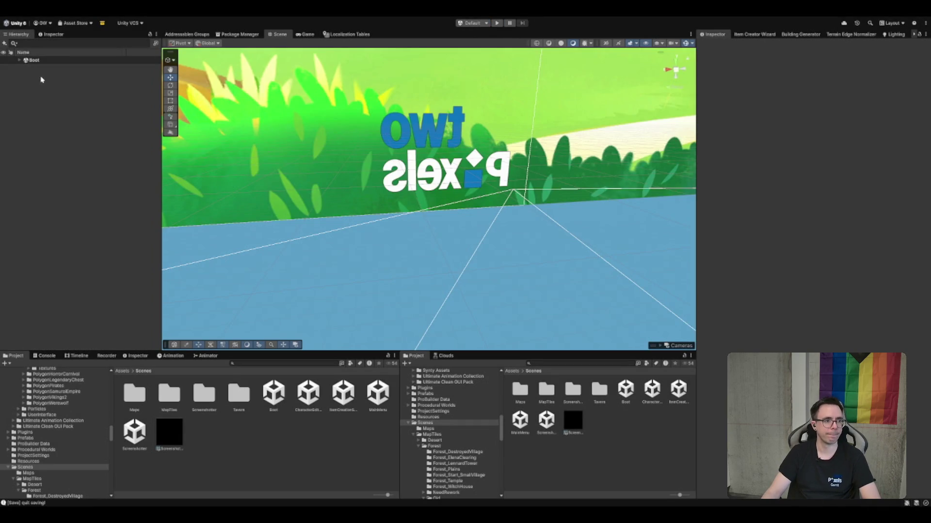
Set MapService's debug tile Element 0 difficulty to Insane and save the Boot scene
left_click(57, 67)
left_click(73, 90)
key("Right")
left_click(59, 212)
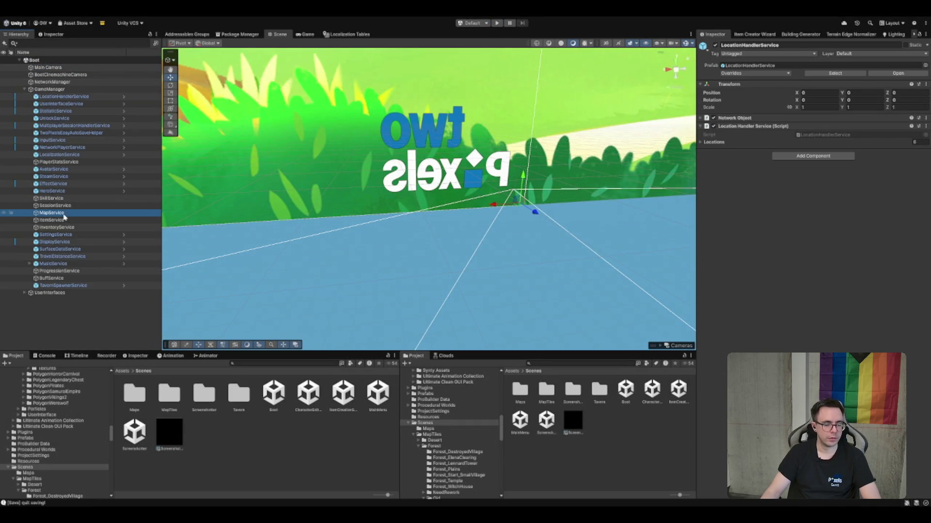
left_click(880, 269)
left_click(826, 304)
key("ctrl+s")
Search the Project for 'Stamina' and select the PlayerAttribute asset in the results
left_click(326, 363)
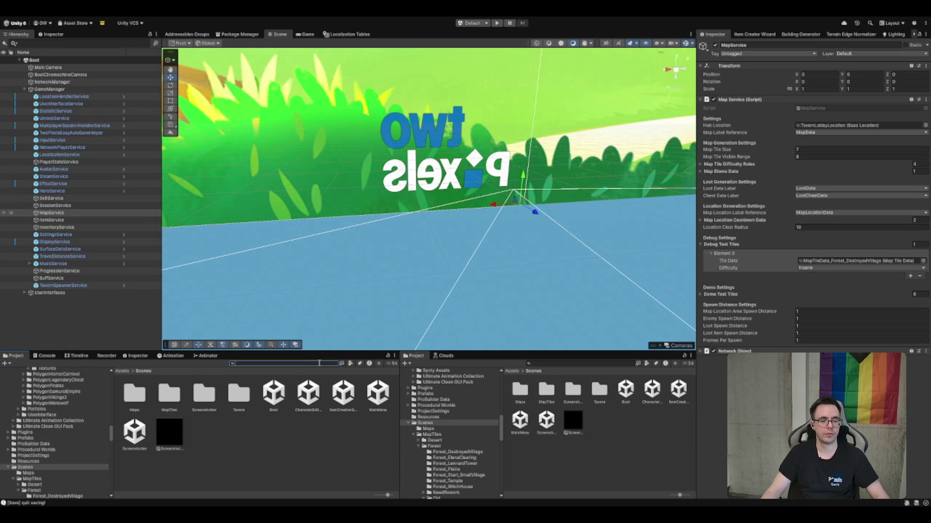
type("BaseStarIn")
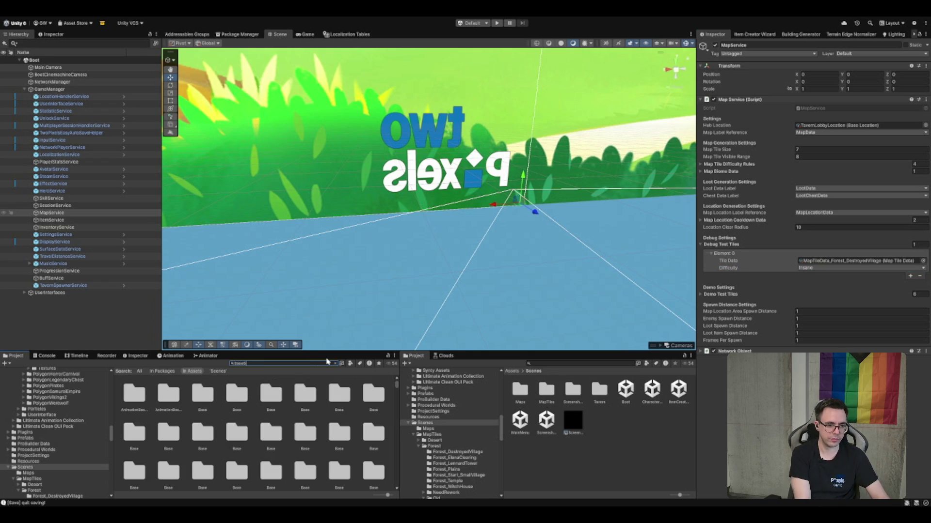
key("BackSpace")
key("BackSpace")
key("BackSpace")
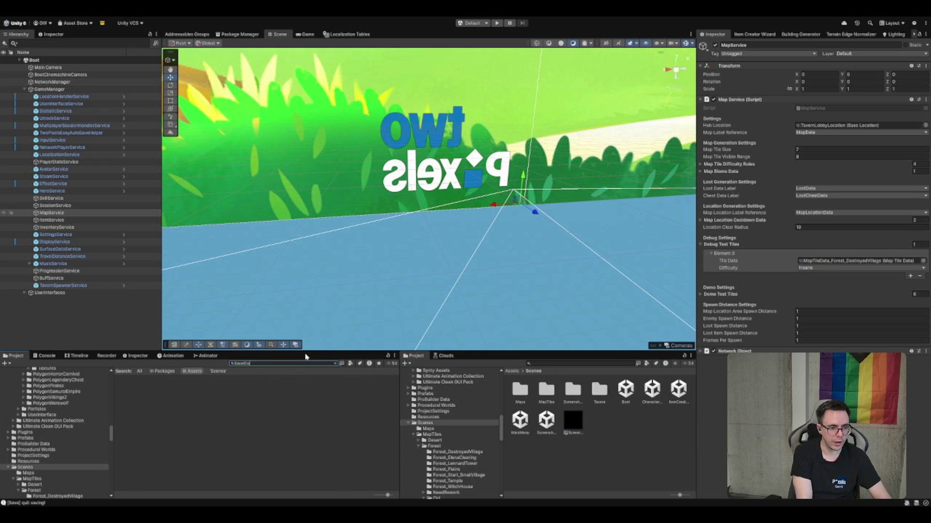
key("BackSpace")
key("BackSpace")
key("BackSpace")
type("Stamina")
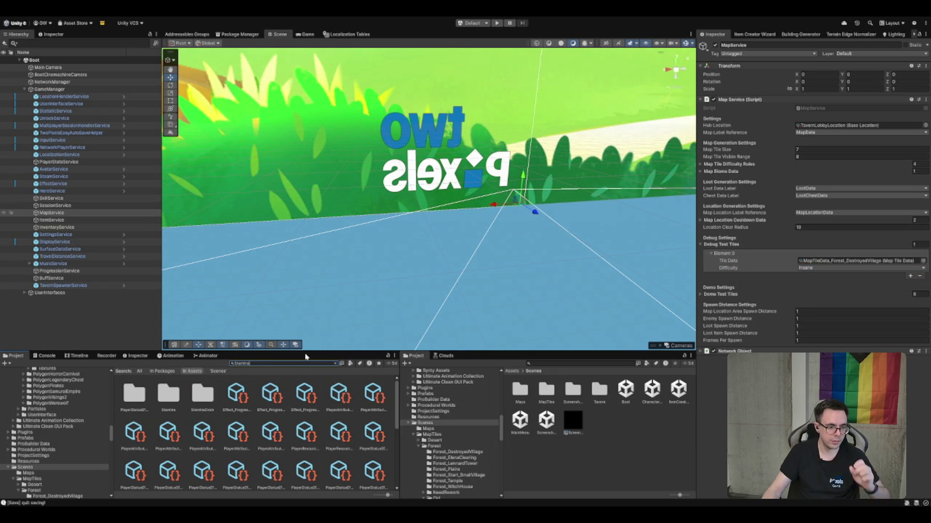
scroll(242, 410, "down", 1)
left_click(244, 407)
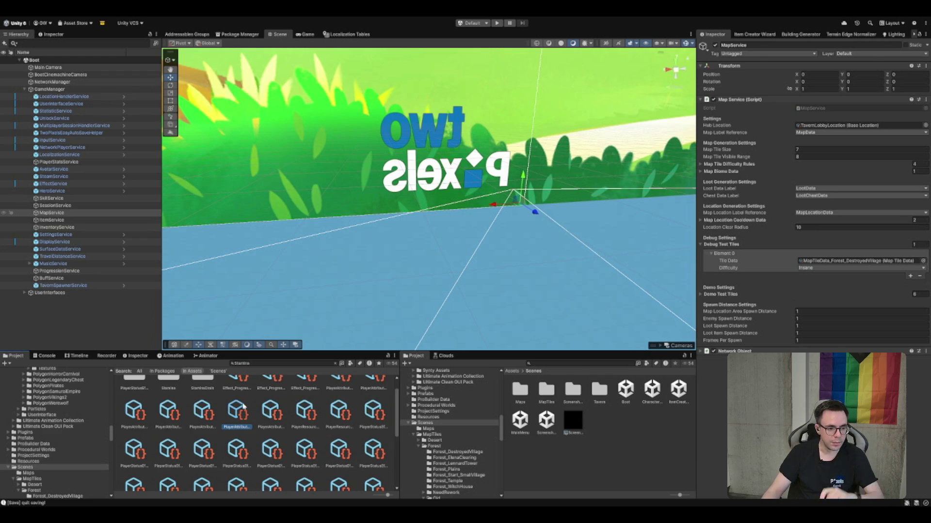
Browse nearby stamina assets like ShoveStaminaDrain, StaminaClimbDrain and the Hunter stamina data
key("Left")
key("Left")
key("Left")
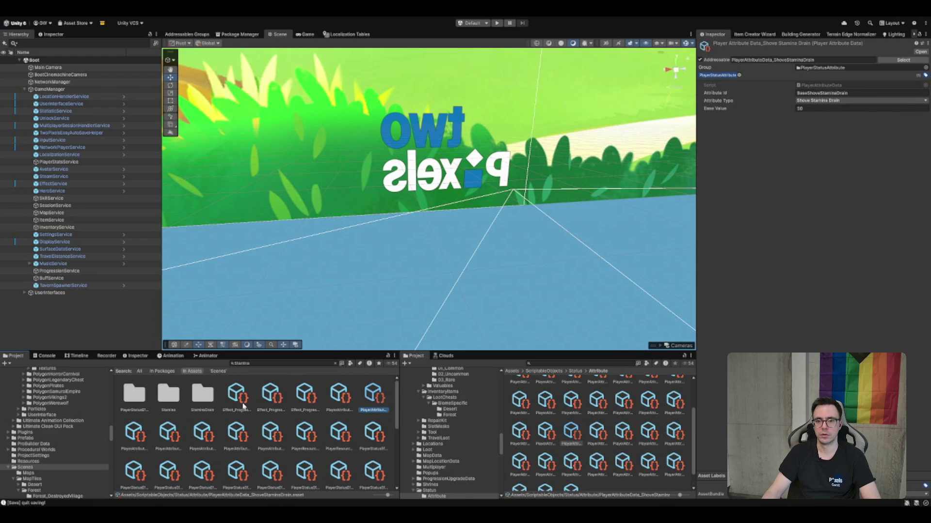
key("Left")
key("Left")
key("Left")
key("Right")
key("Right")
key("Right")
key("Right")
key("Right")
key("Right")
key("Left")
Change the Project search to 'PlayerAttribute' and select one of the results
left_click(266, 363)
type("PlayerAttribute")
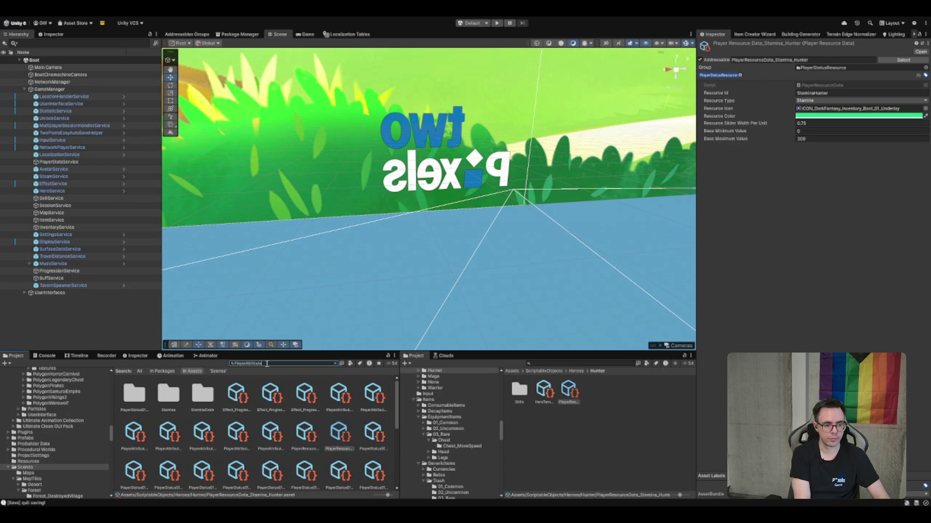
type("St")
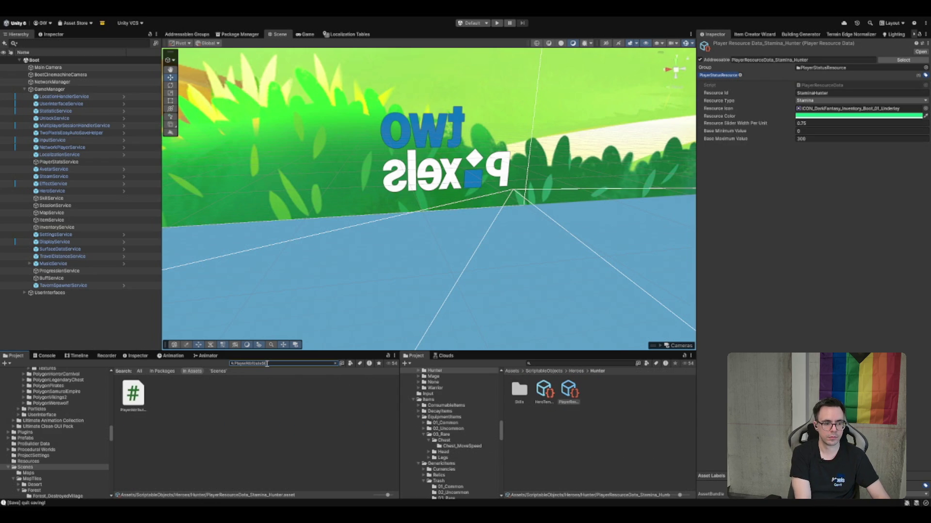
key("BackSpace")
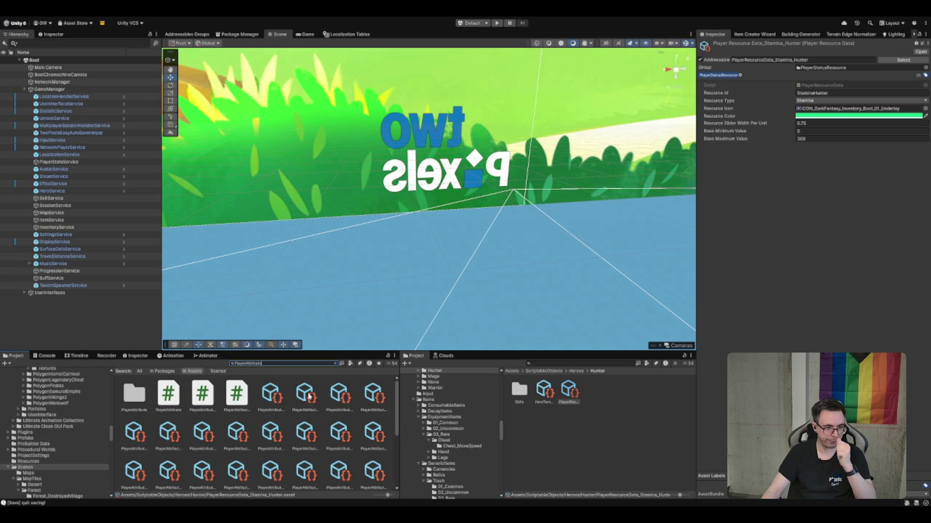
left_click(285, 398)
Step through the PlayerAttribute assets until PlayerAttributeData_StaminaRegeneration (base value 10) is shown
key("Right")
key("Right")
key("Right")
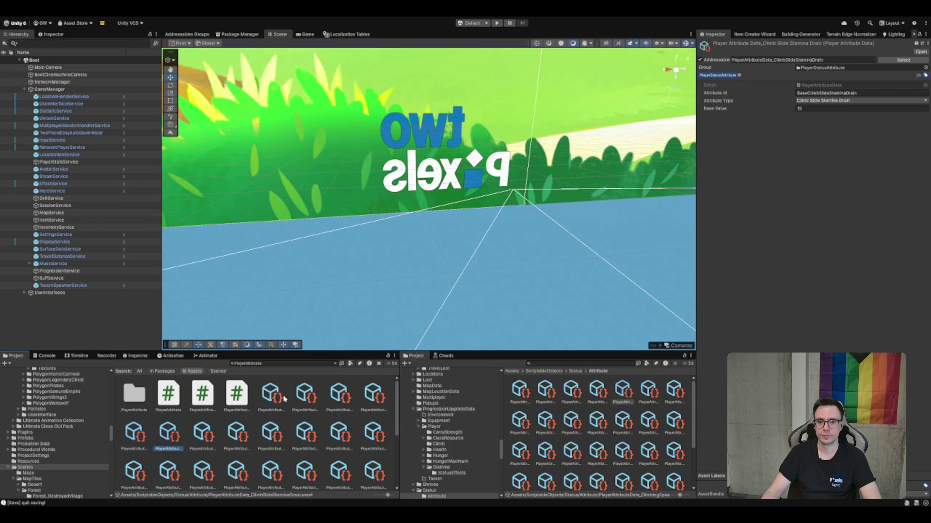
key("Right")
key("Right")
key("Right")
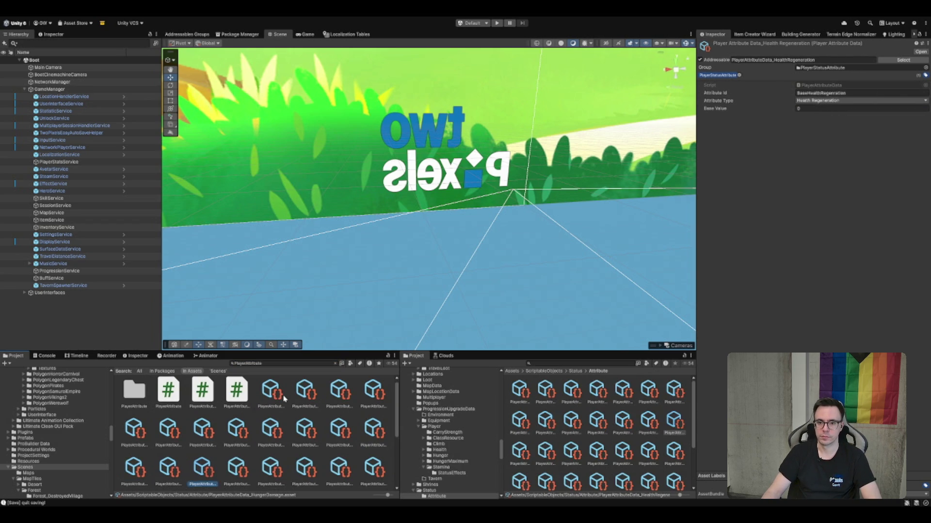
key("Right")
key("Right")
key("Right")
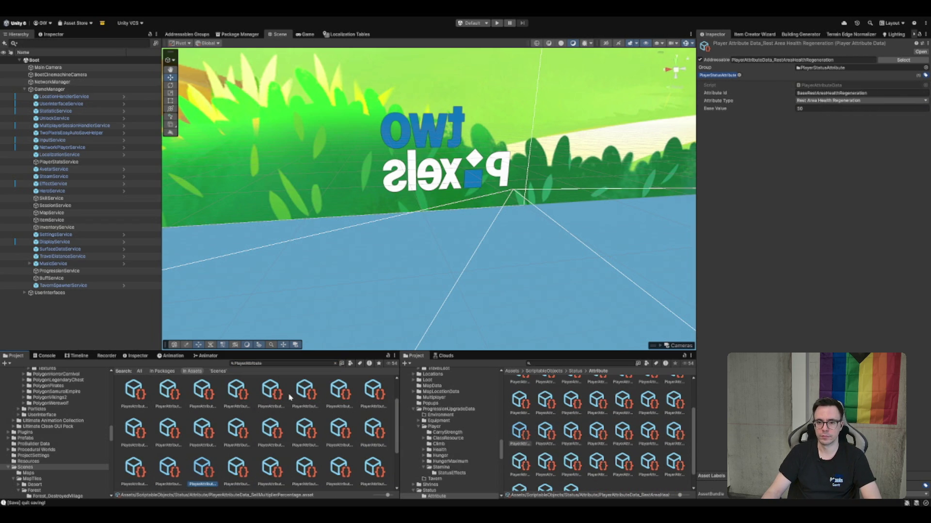
key("Right")
key("Right")
key("Right")
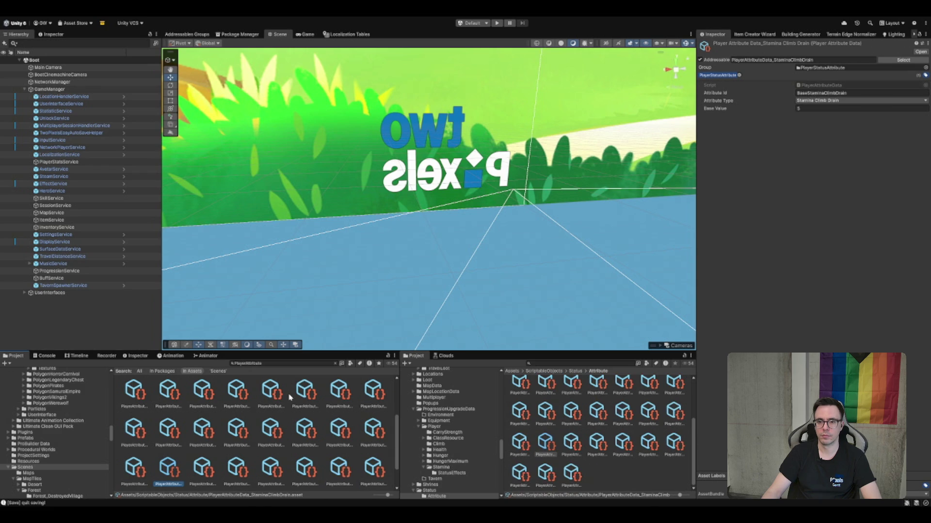
key("Right")
key("Right")
key("Right")
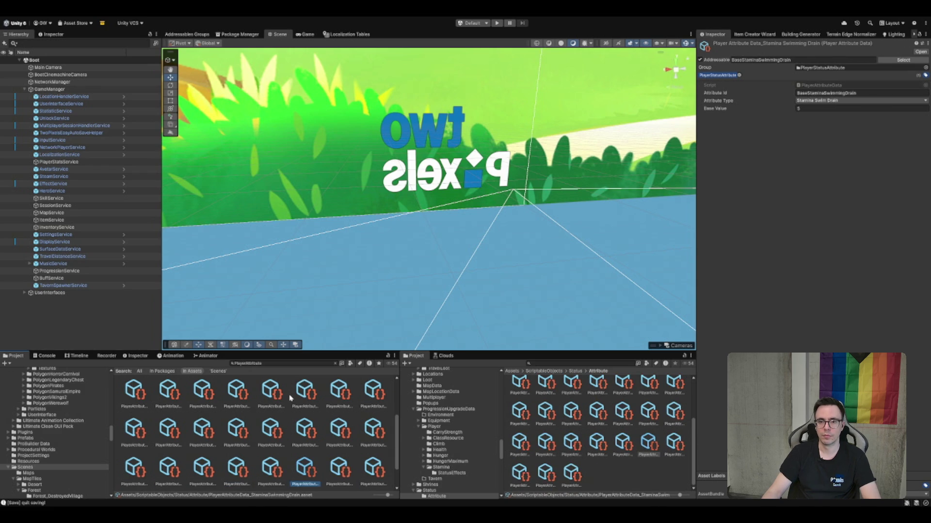
key("Right")
key("Right")
key("Right")
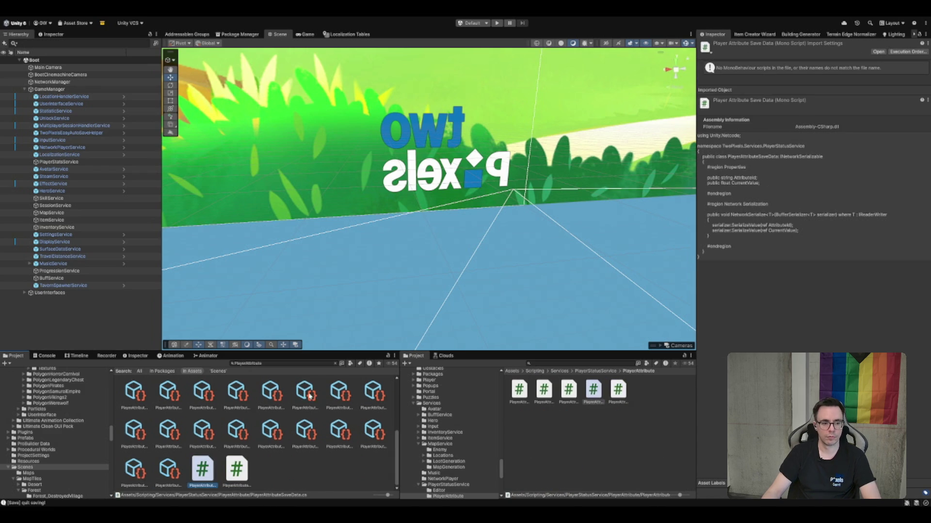
key("Left")
key("Left")
key("Left")
key("Left")
key("Left")
key("Left")
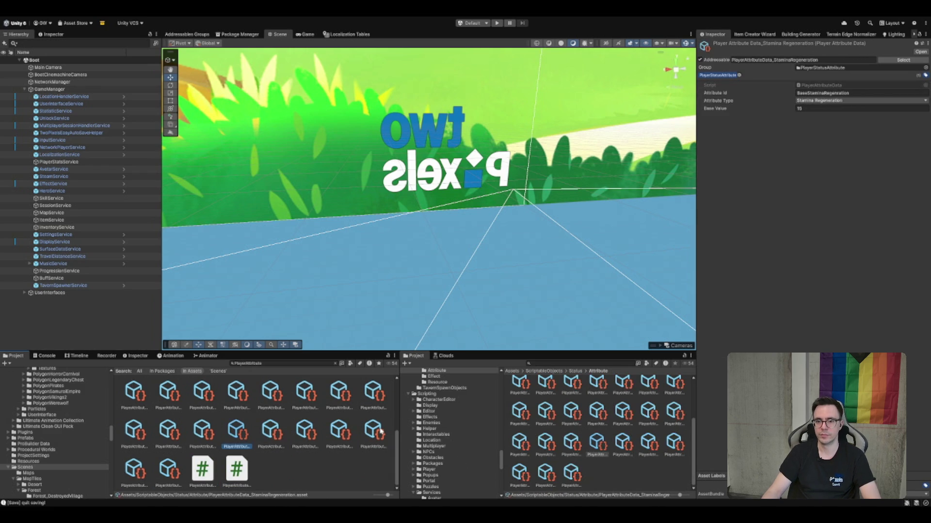
key("Right")
key("Right")
key("Left")
Set the Stamina Regeneration Base Value to 500 and enter Play Mode
left_click(843, 109)
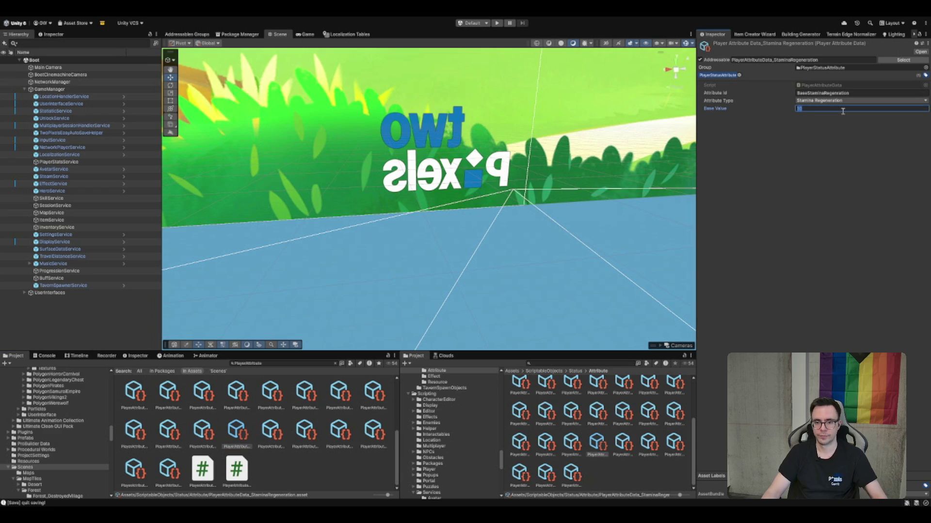
type("500")
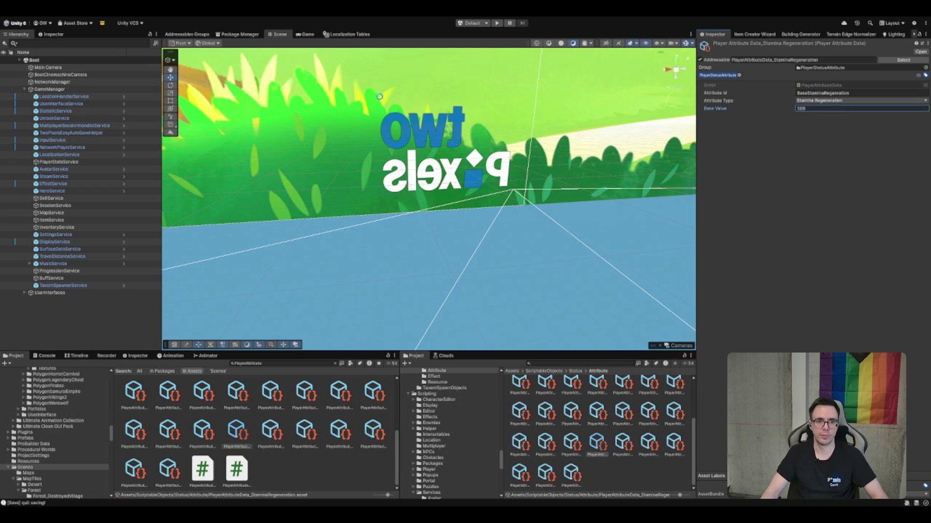
left_click(498, 24)
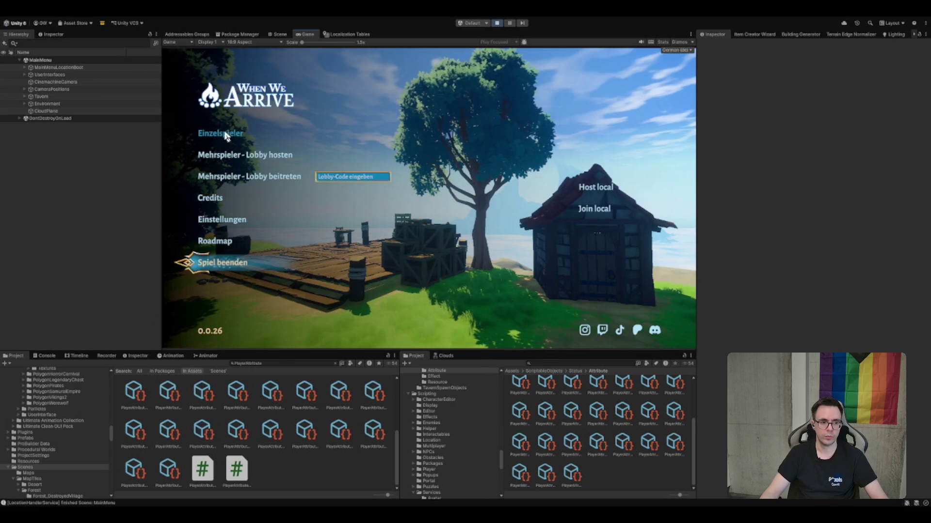
Start Einzelspieler, walk out of the tavern, and teleport into the purple portal
left_click(206, 132)
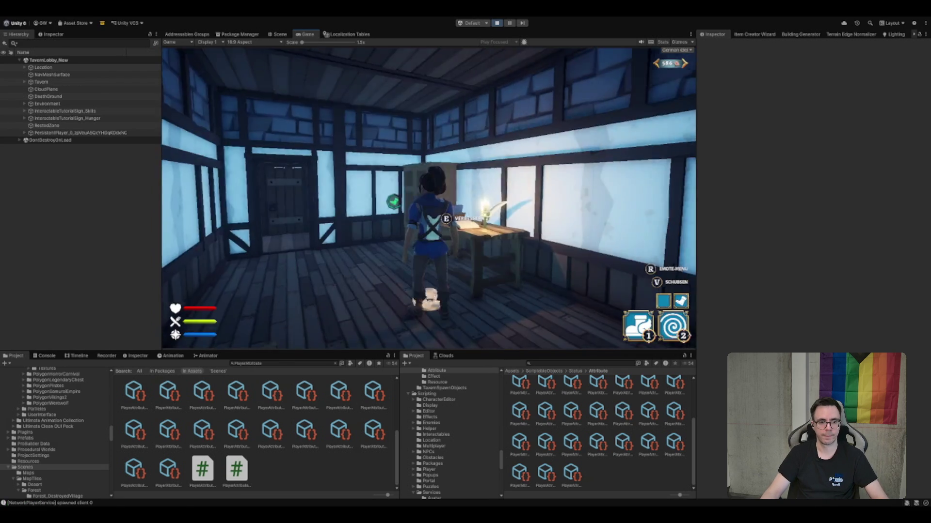
key("w")
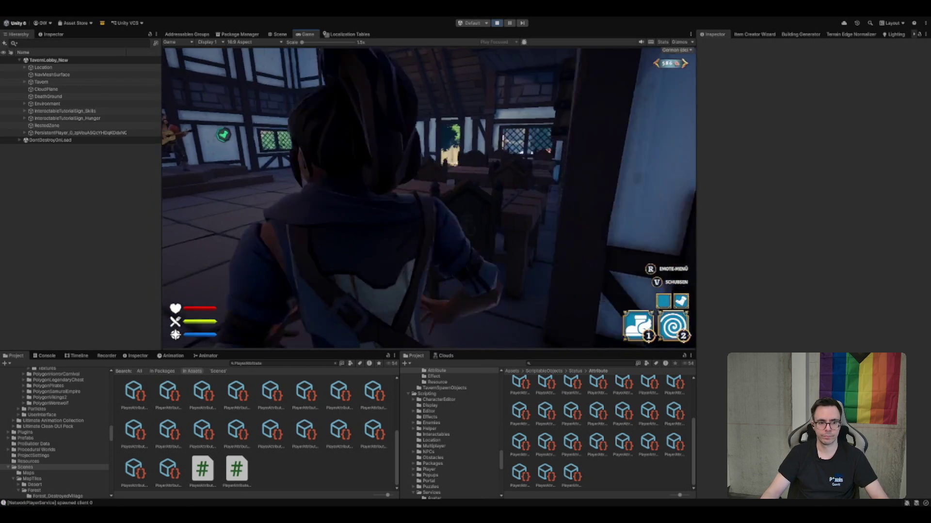
key("w")
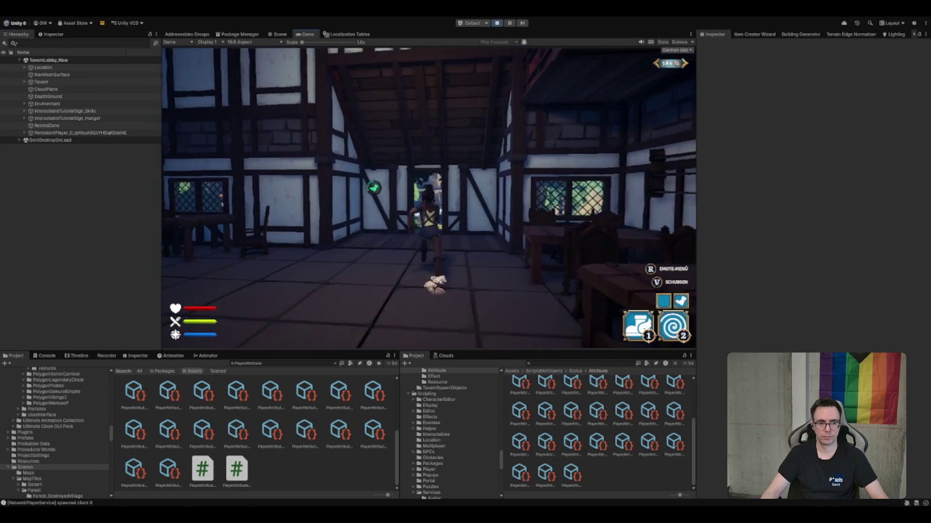
key("w")
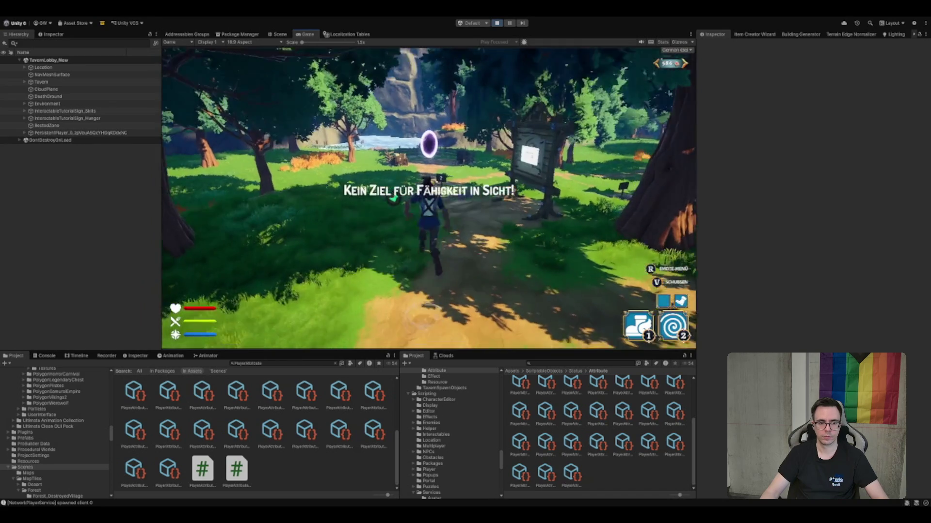
key("2")
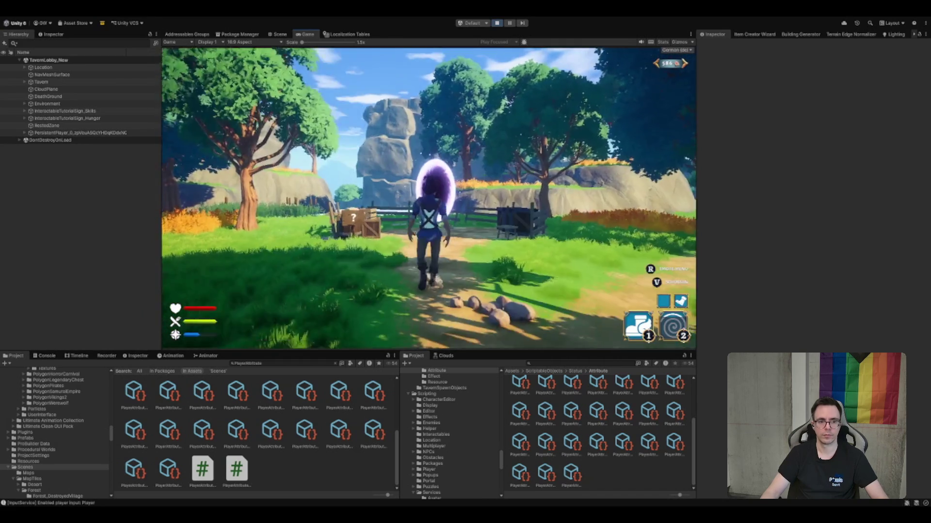
key("w")
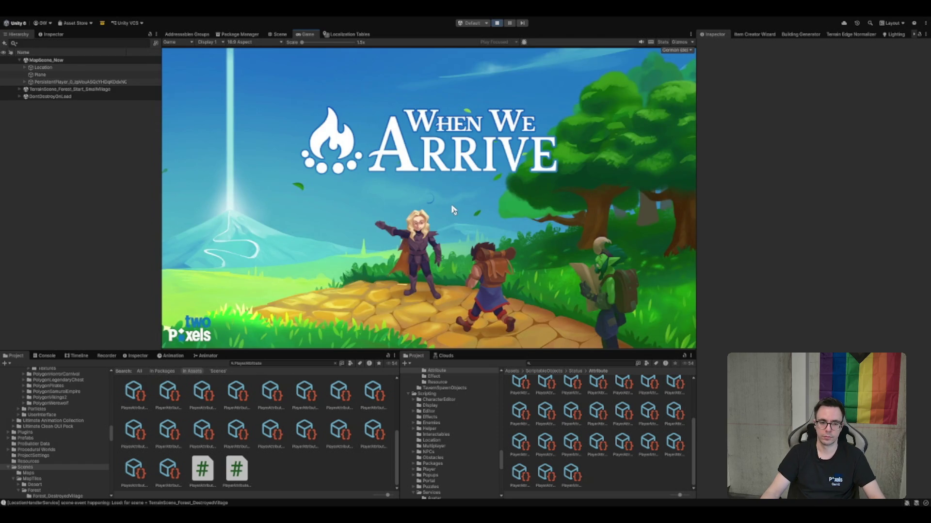
After the MapScene_New load, walk past the wheat fields through the palisade gate
key("w")
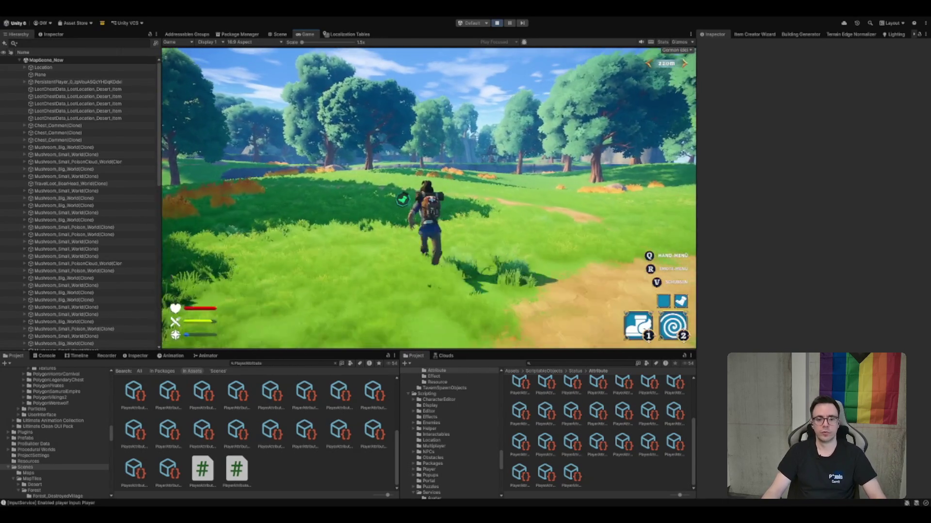
Run along the forest path, past the trees and house, toward the skull rock
key("w")
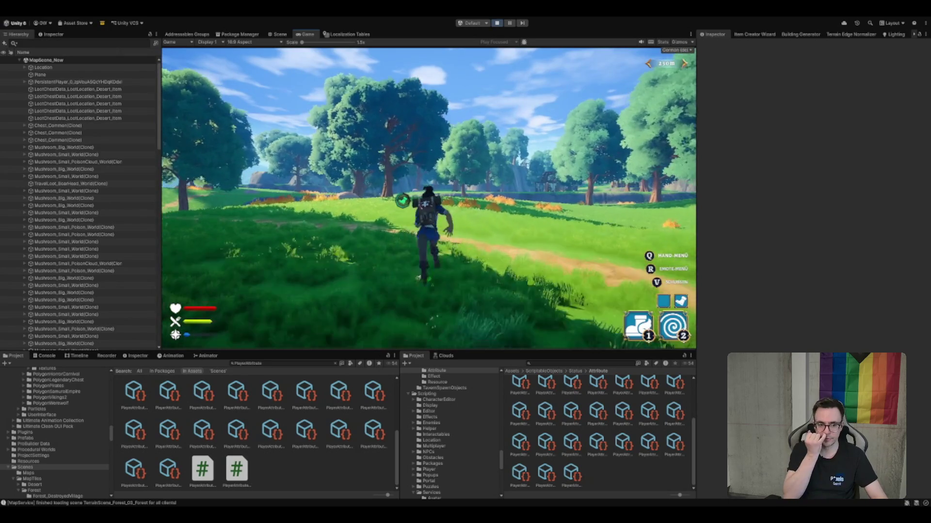
key("w")
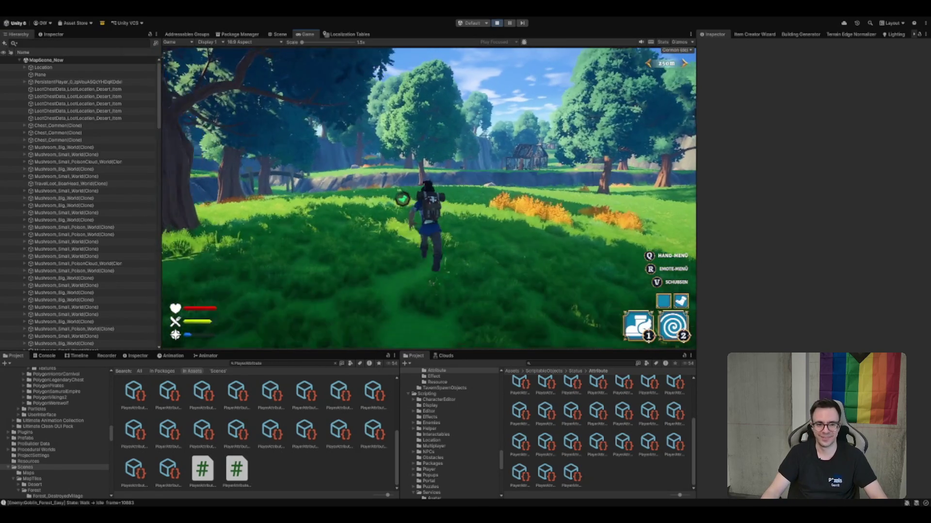
key("w")
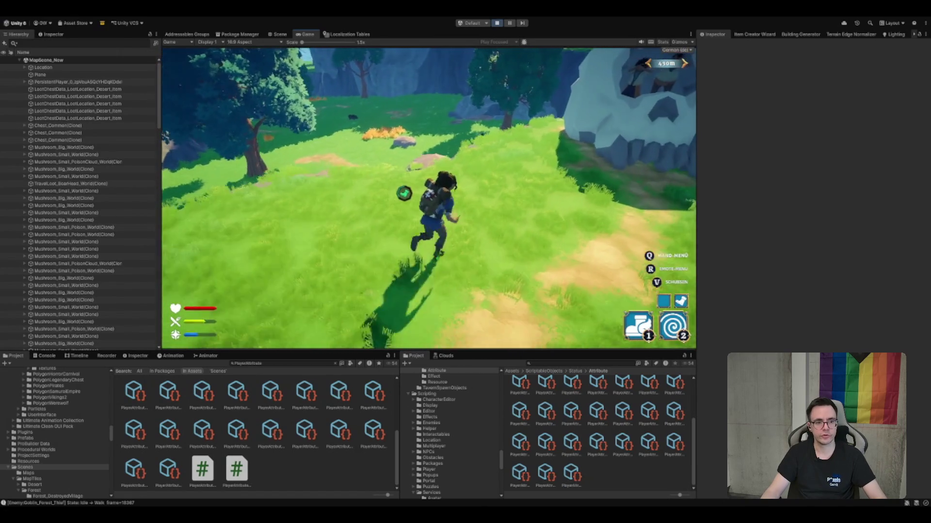
Talk to the villagers, close the dialogue, and perform the Winken wave emote
key("e")
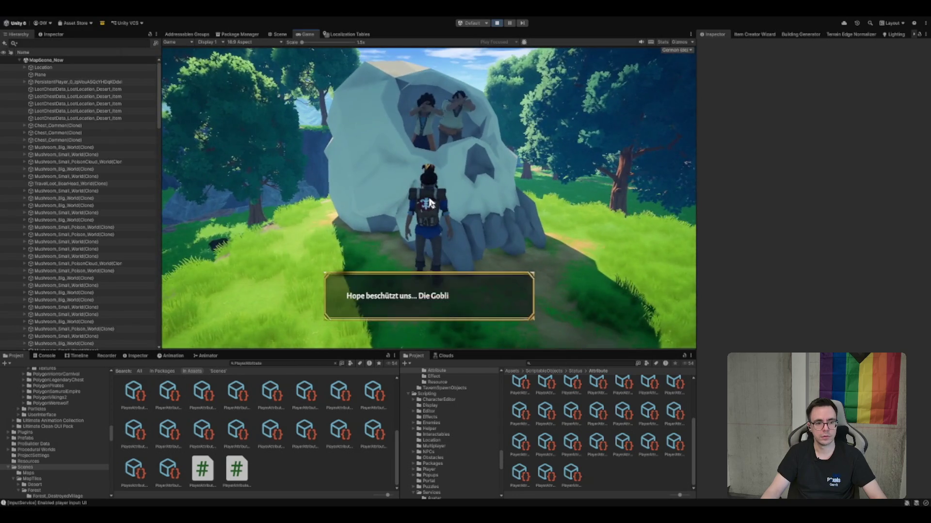
left_click(429, 204)
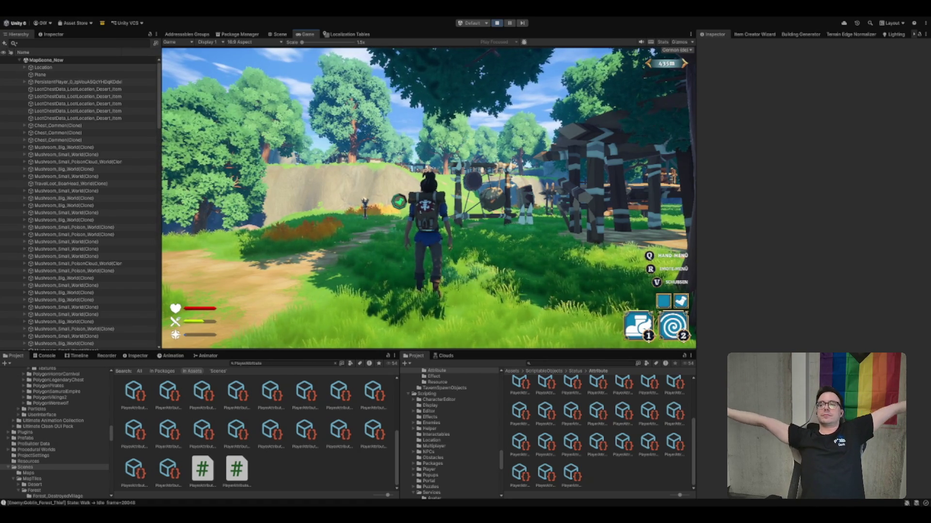
key("w")
key("r")
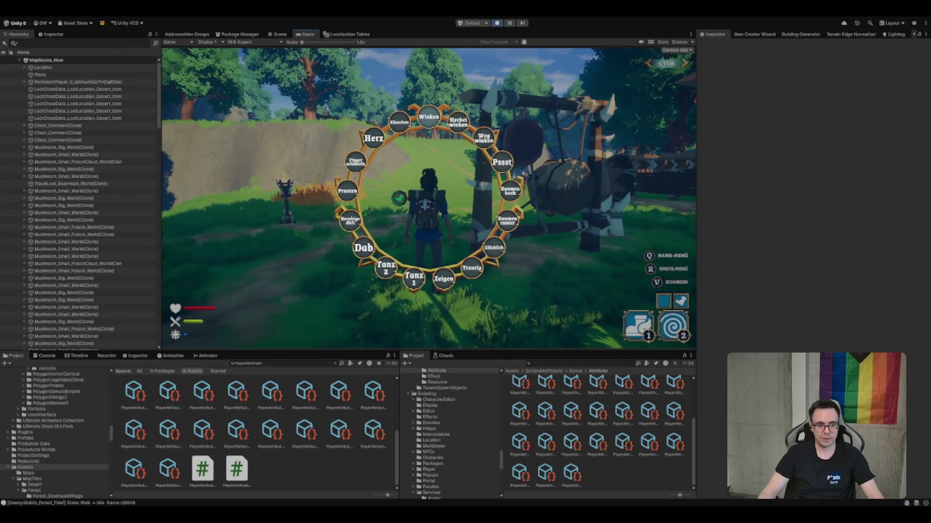
left_click(426, 126)
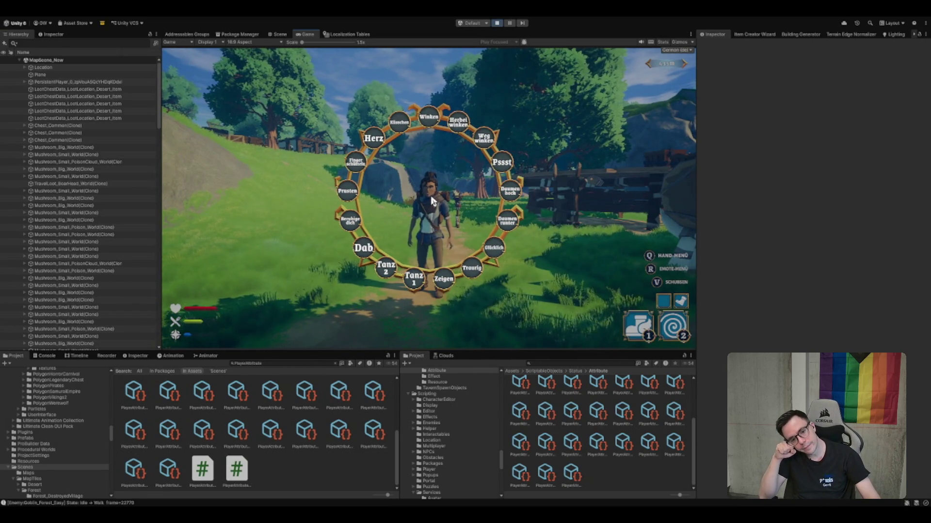
Close the emote wheel, sprint up the hill through the village gateway, and run back
key("r")
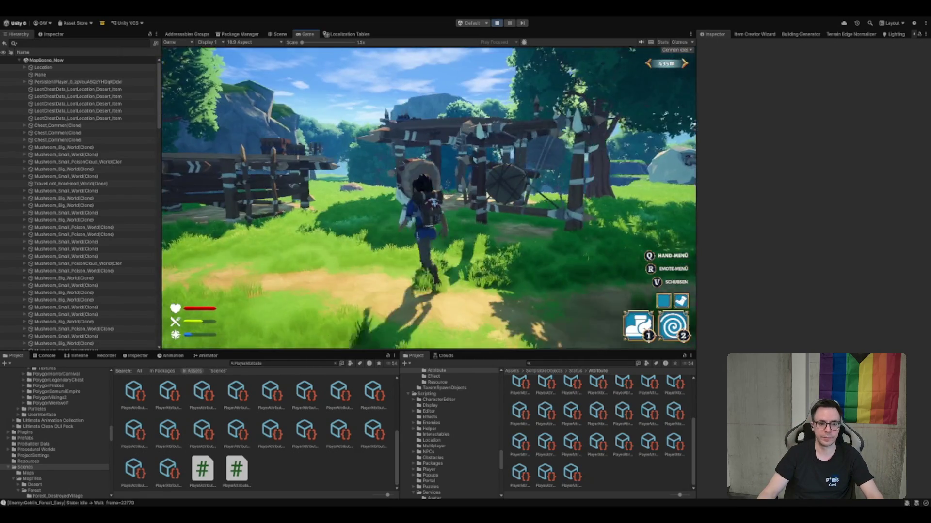
key("w")
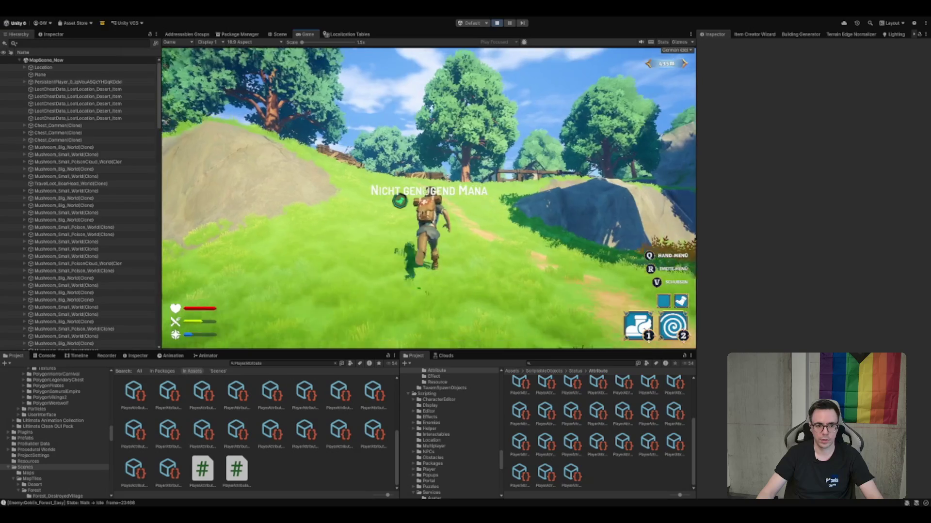
key("w")
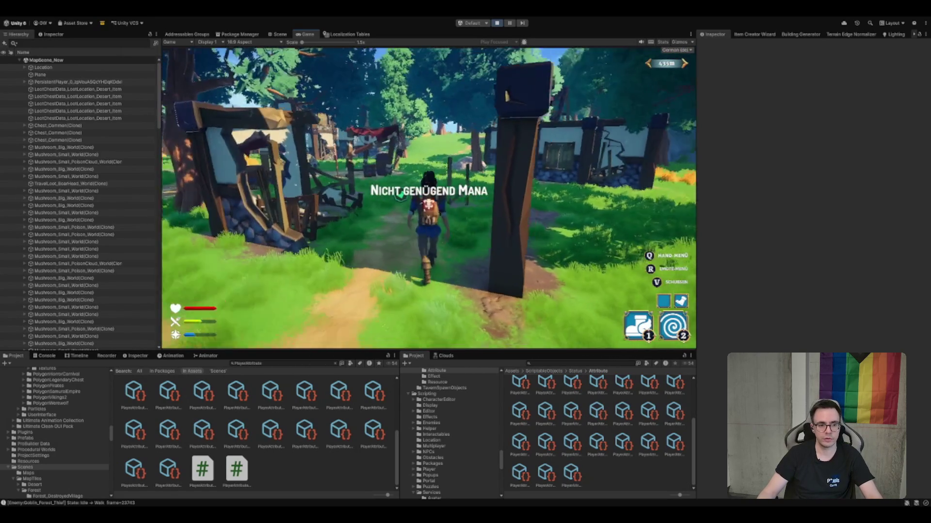
key("w")
key("w")
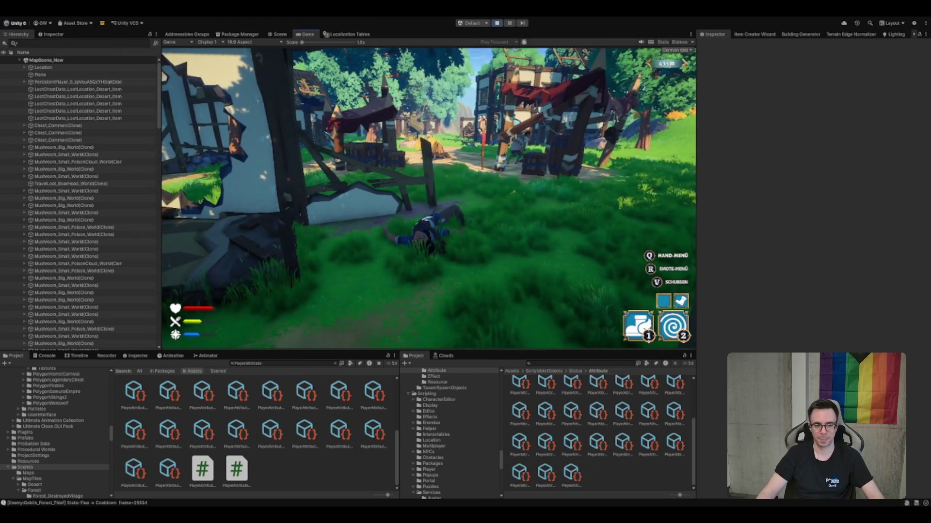
key("w")
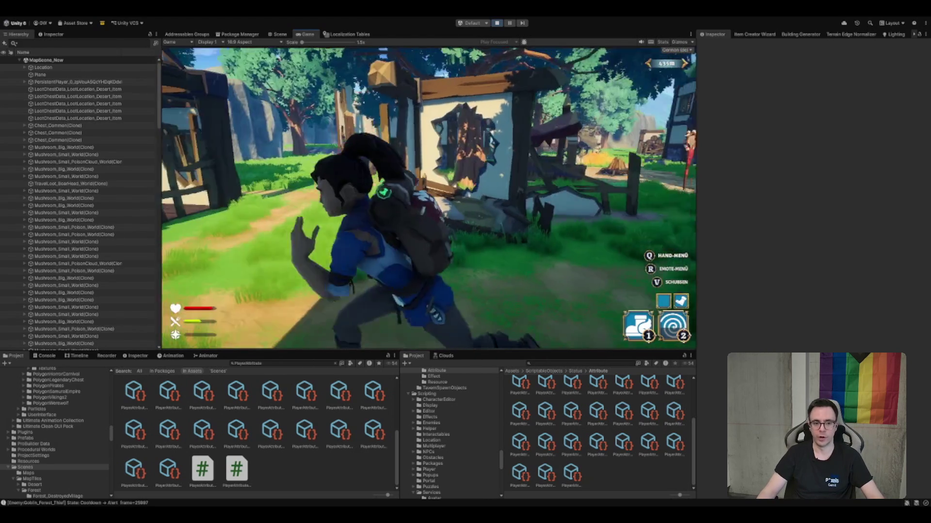
key("s")
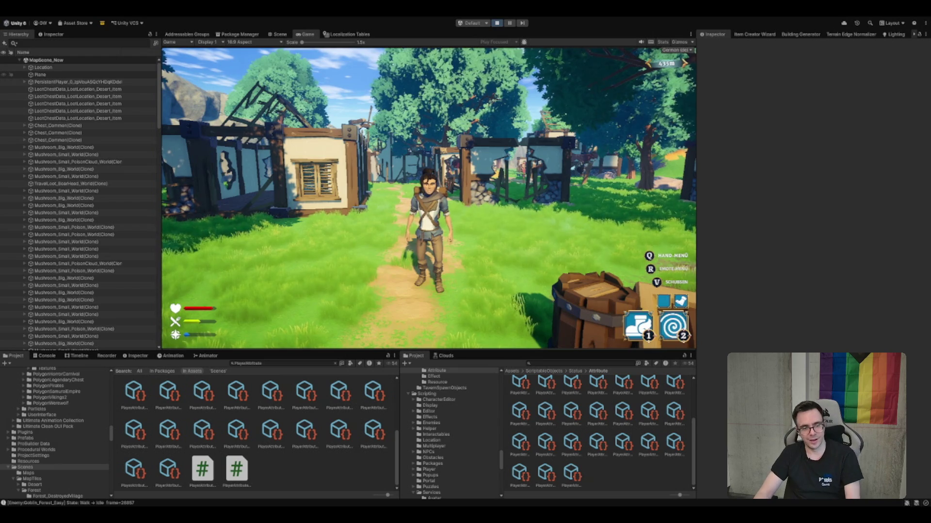
Walk back through the village, try an ability (Nicht genügend Mana), and exit Play Mode with Ctrl+P
key("w")
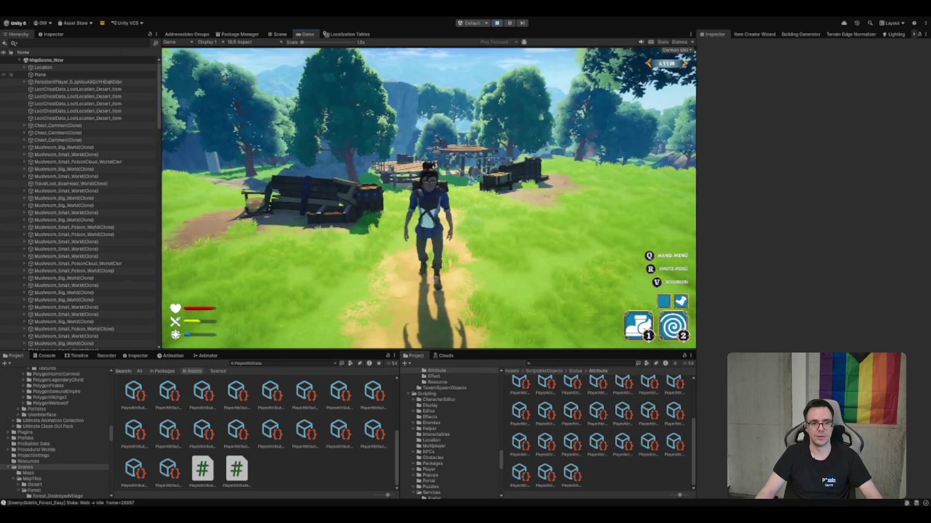
key("s")
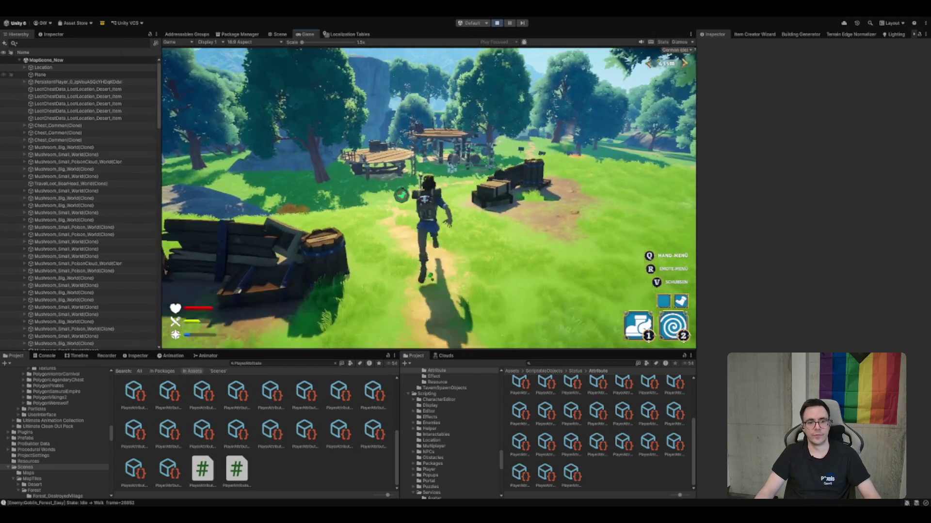
key("w")
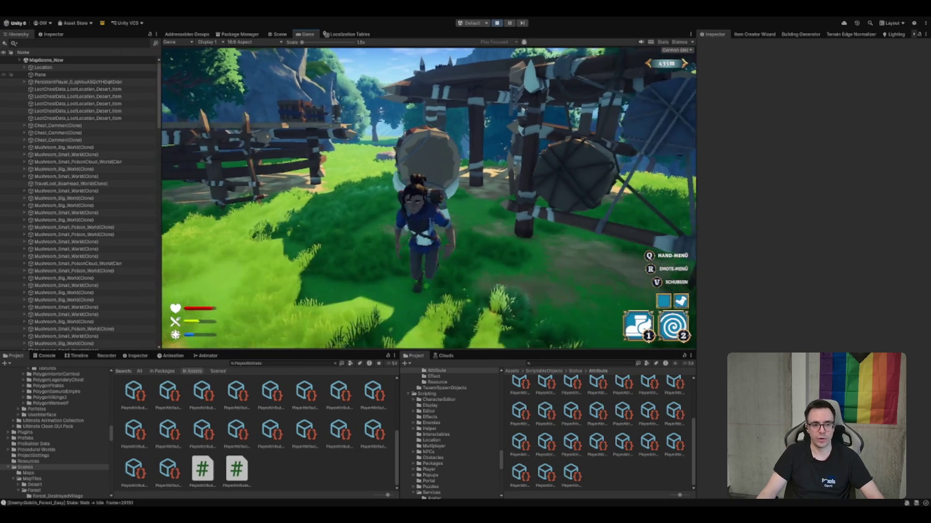
key("a")
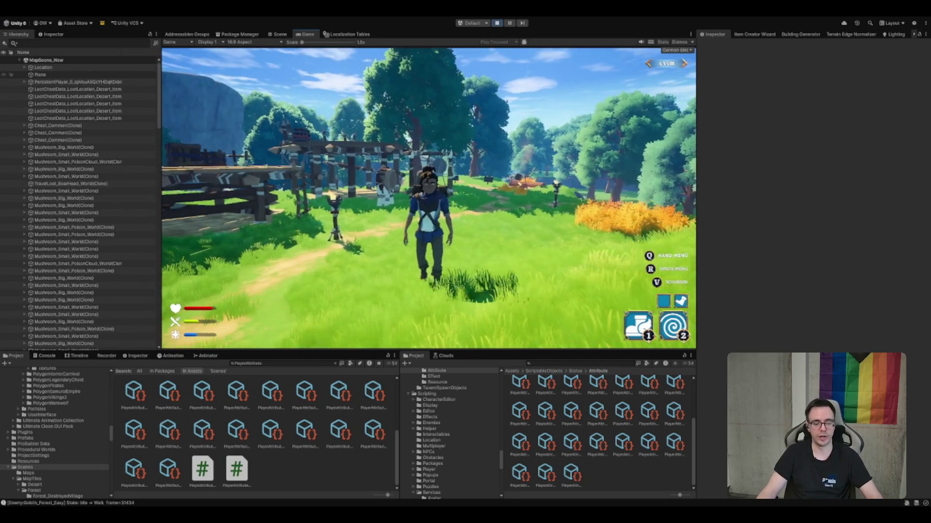
key("2")
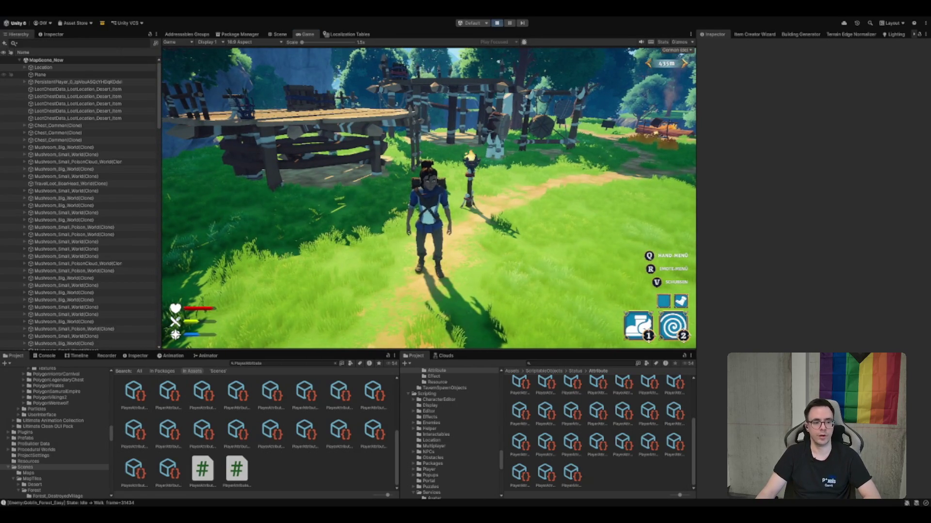
key("ctrl+p")
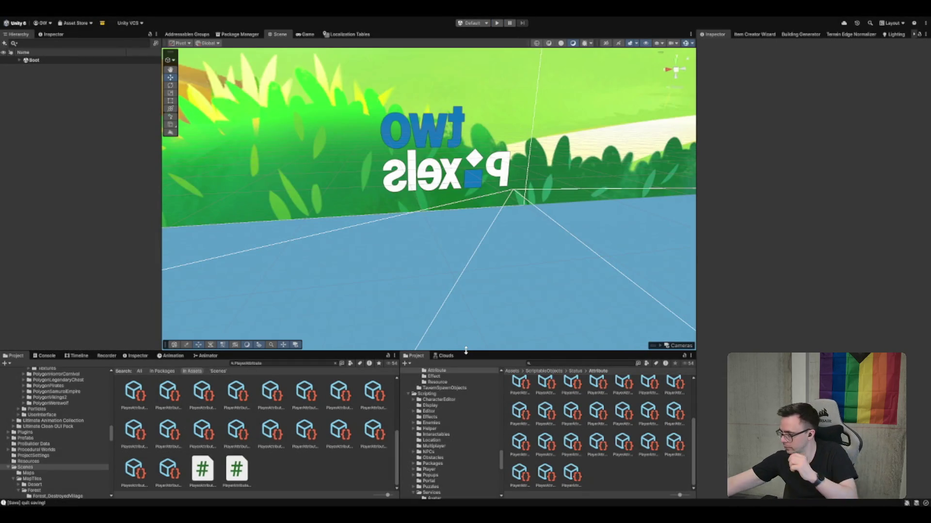